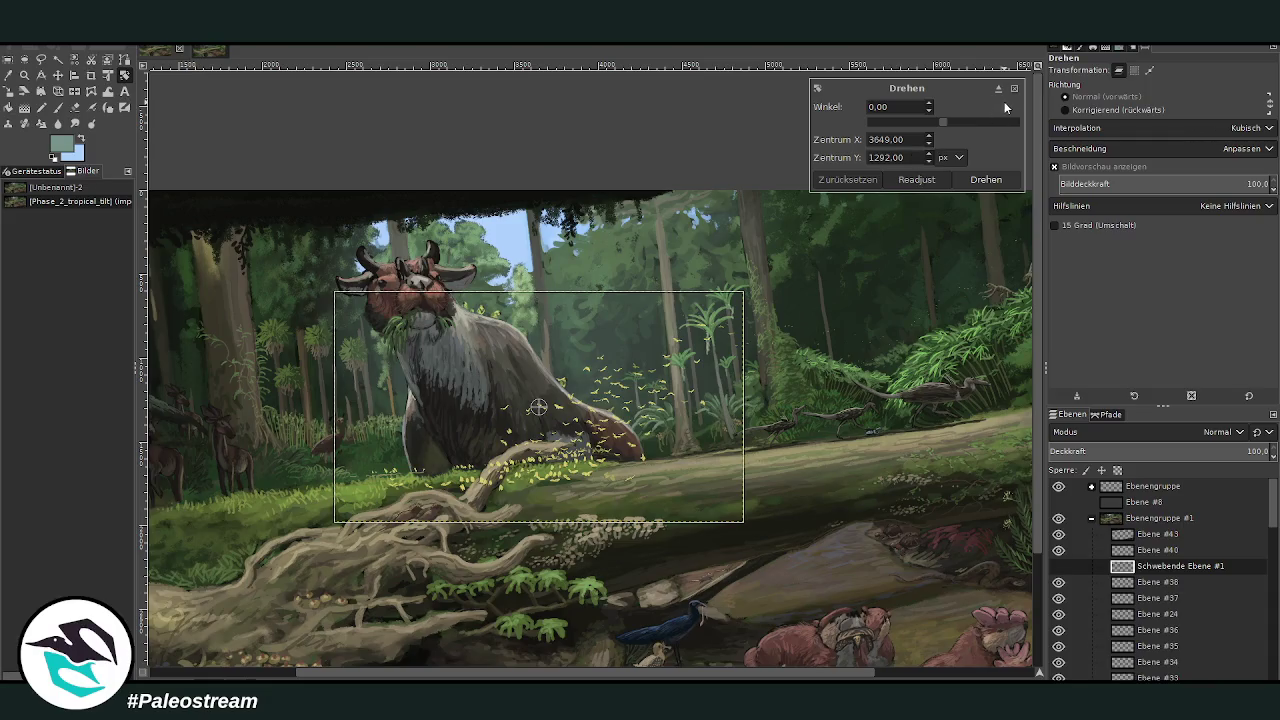
Step: Nudge the floating yellow-fleck layer a few pixels left, then zoom out on the painting
click(57, 75)
drag(500, 486, 489, 498)
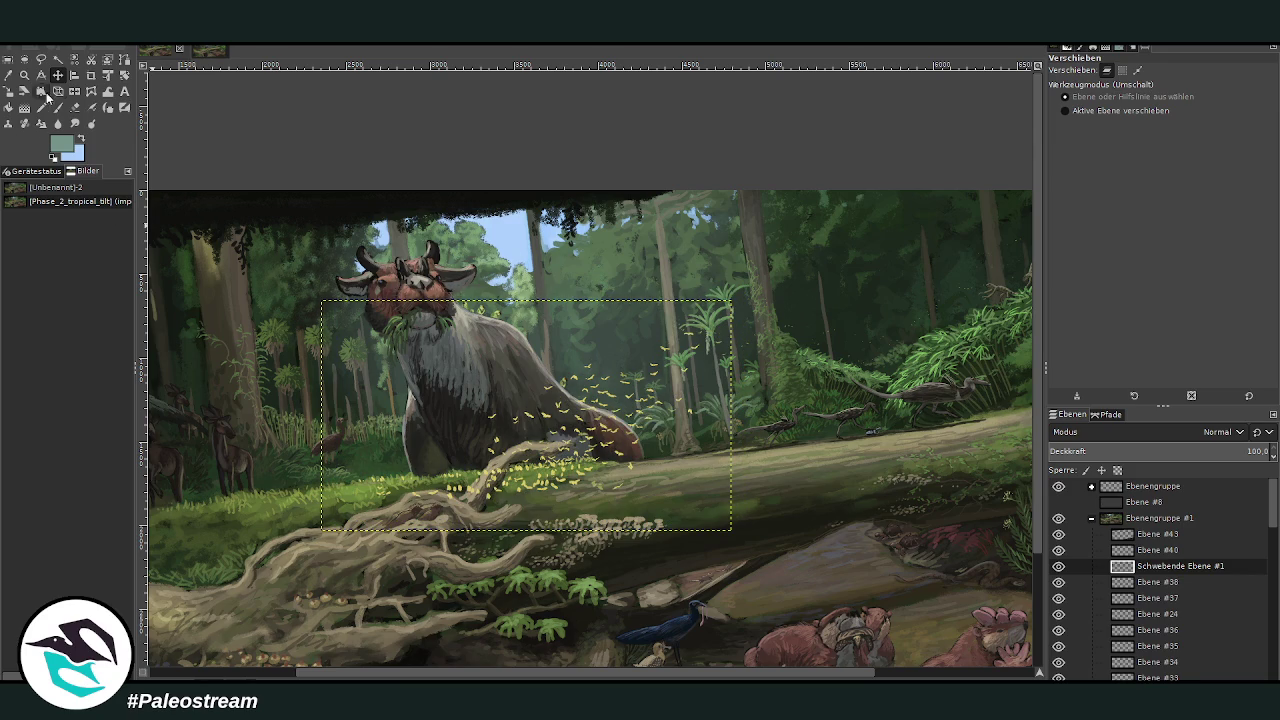
click(24, 75)
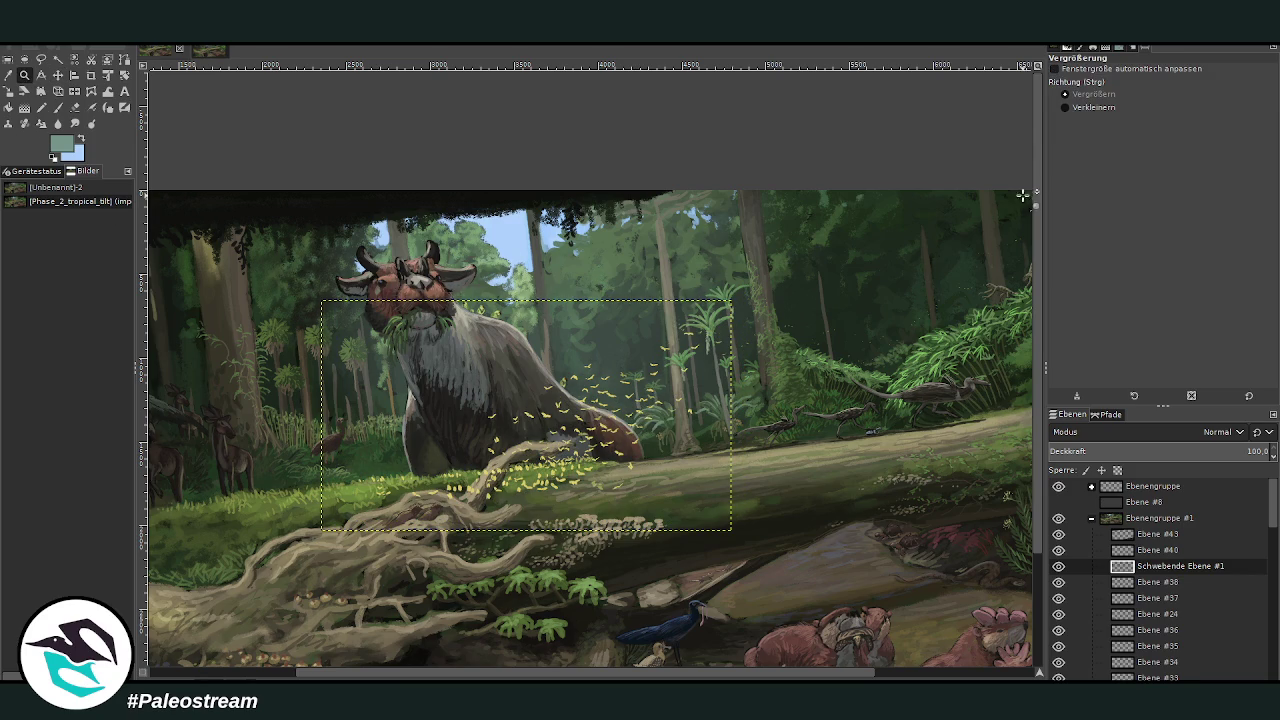
click(1080, 107)
click(551, 484)
click(551, 484)
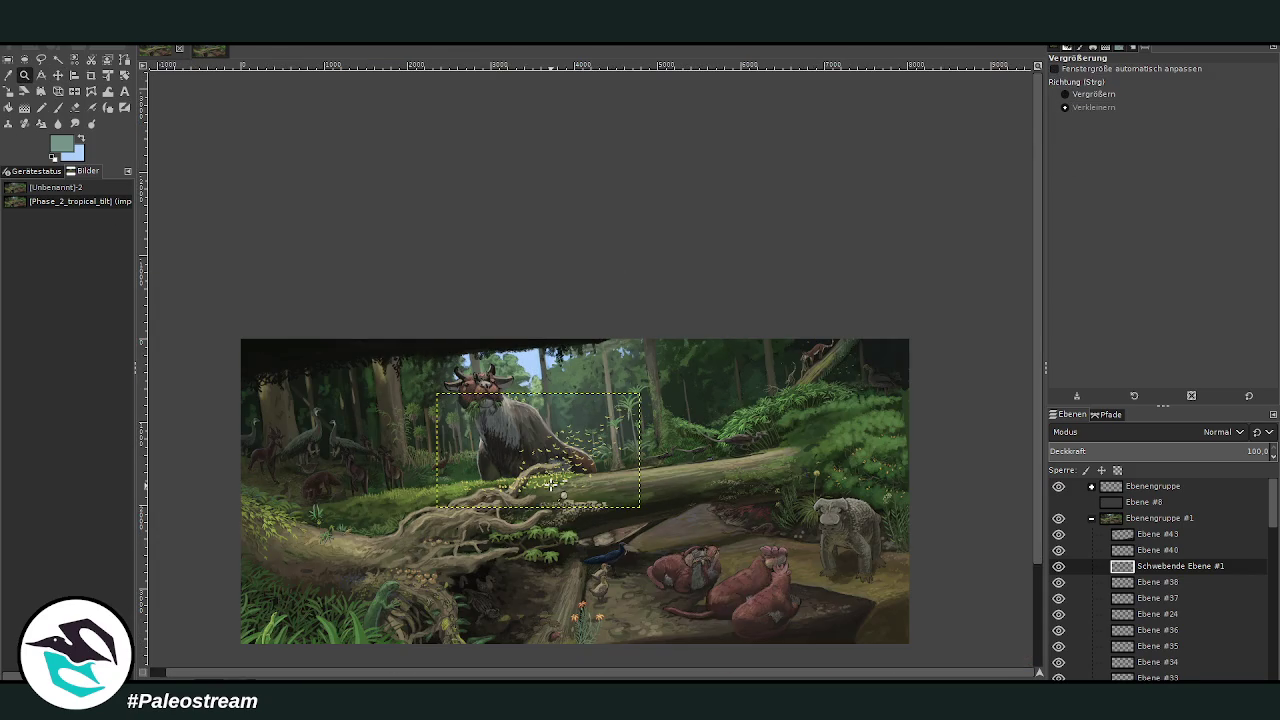
Step: Make Ebene #43 the active layer and zoom out around the image's top edge
click(1155, 536)
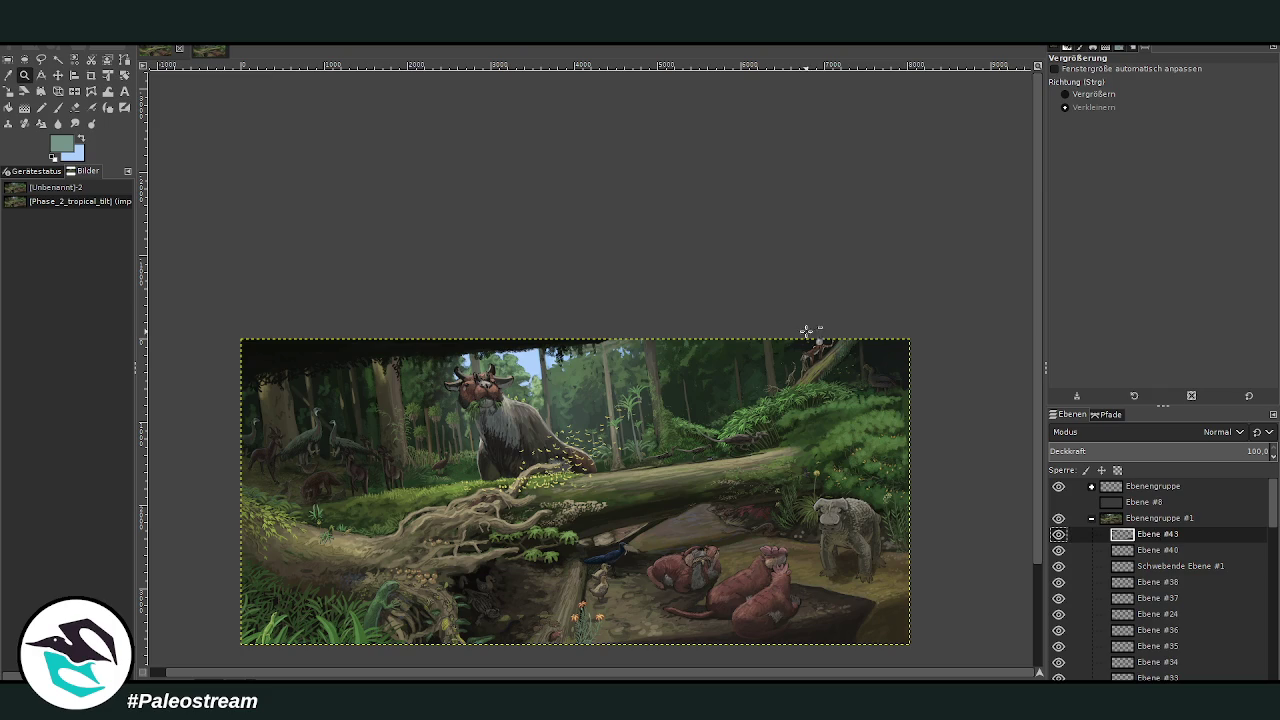
click(642, 345)
click(642, 345)
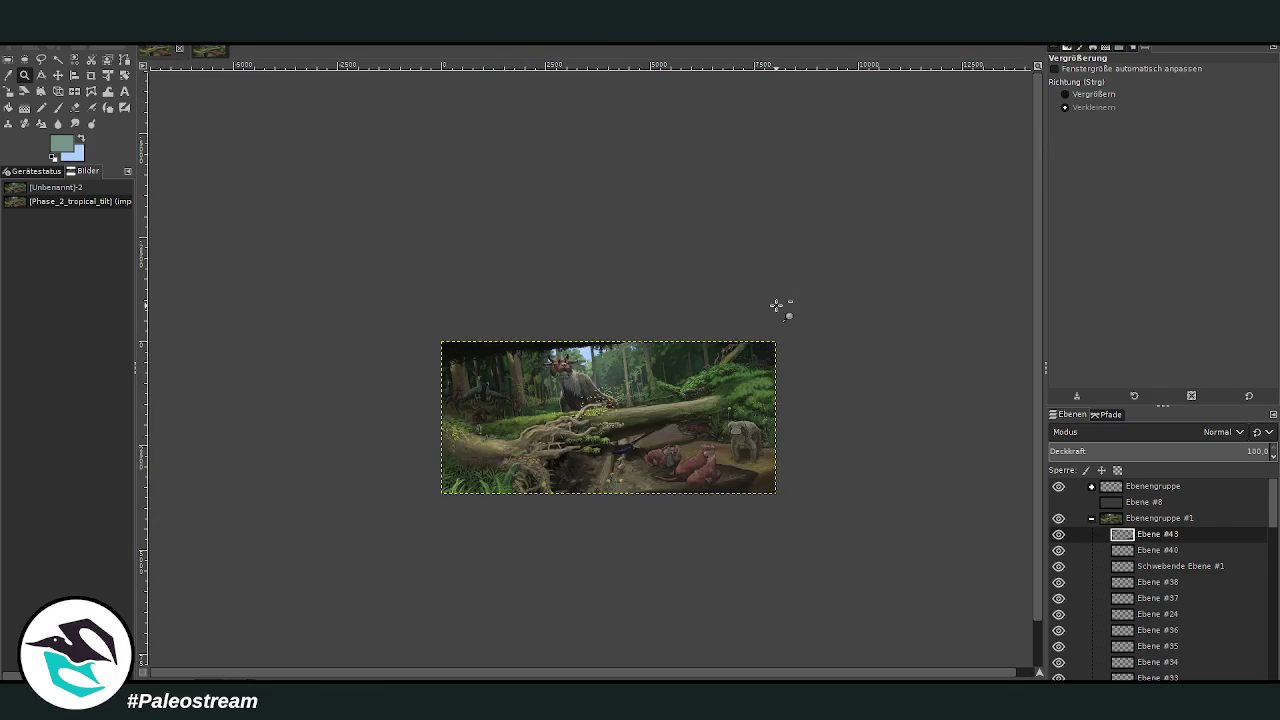
Step: Zoom back in step by step onto the sloth's lower body
click(1066, 94)
drag(411, 292, 808, 510)
mouse_move(249, 223)
mouse_down()
mouse_move(641, 483)
mouse_move(898, 600)
mouse_up()
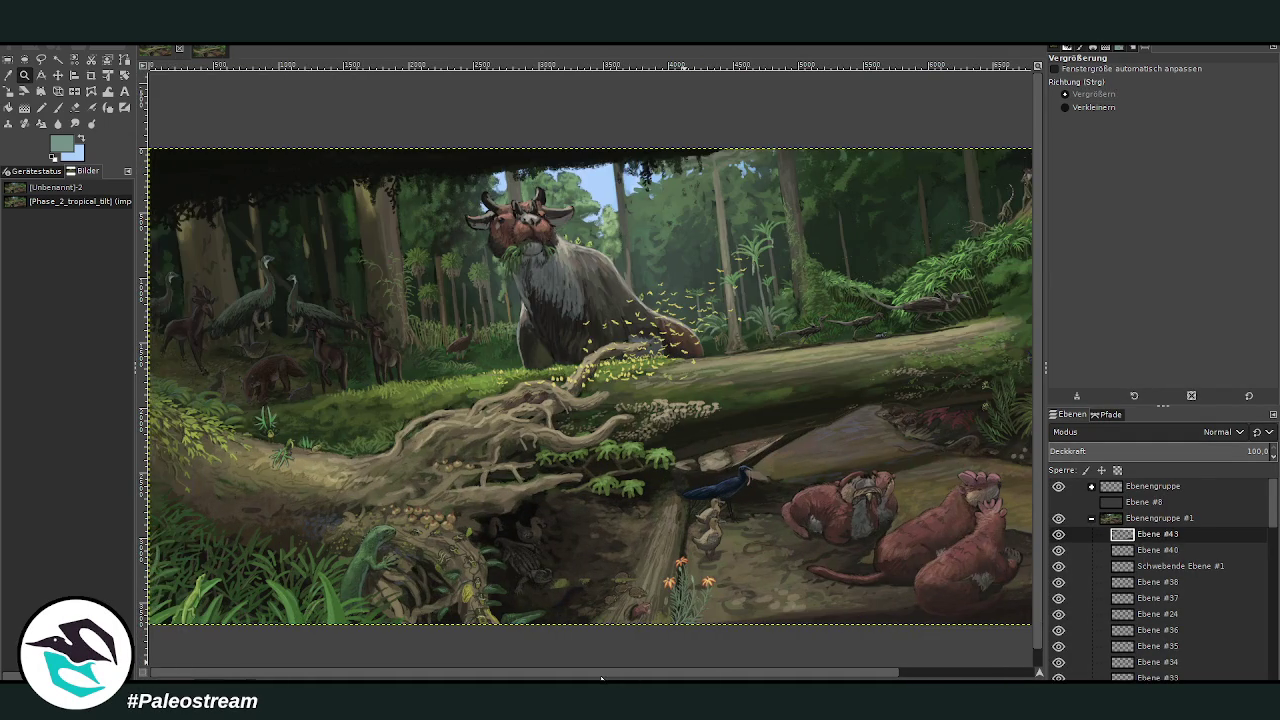
drag(514, 244, 690, 416)
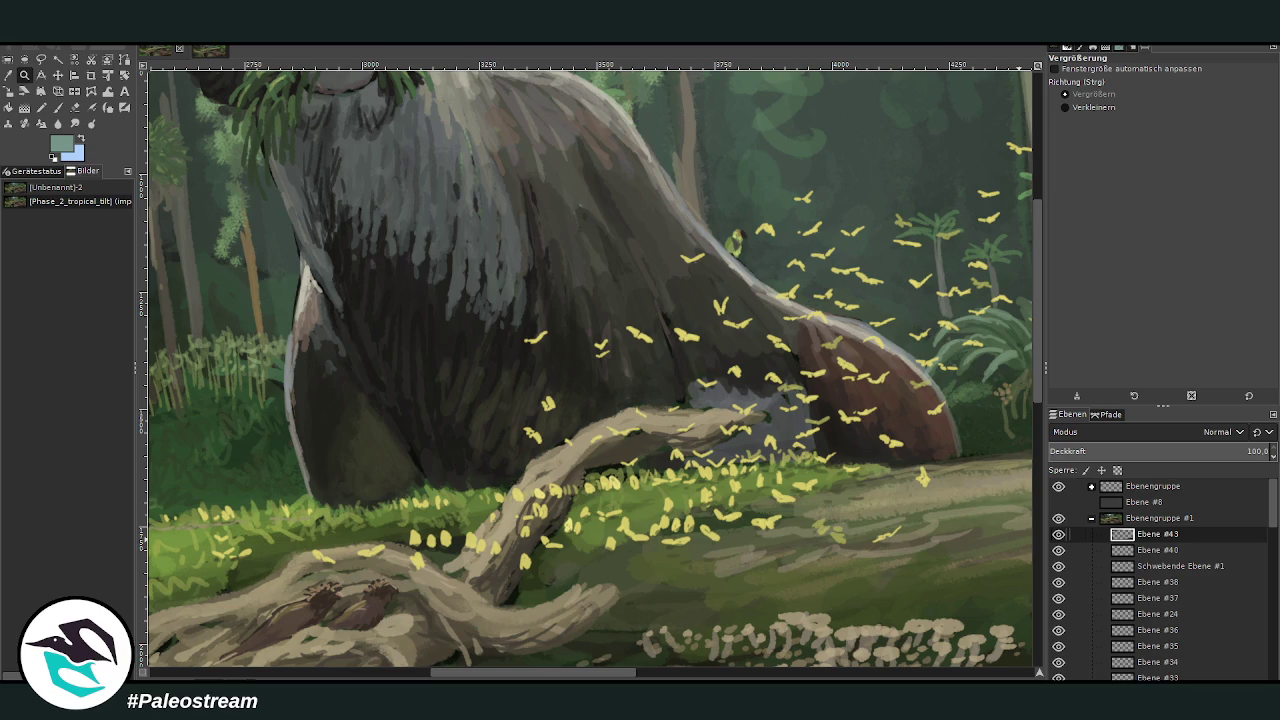
Step: Make the floating layer Schwebende Ebene #1 the active layer
click(1133, 567)
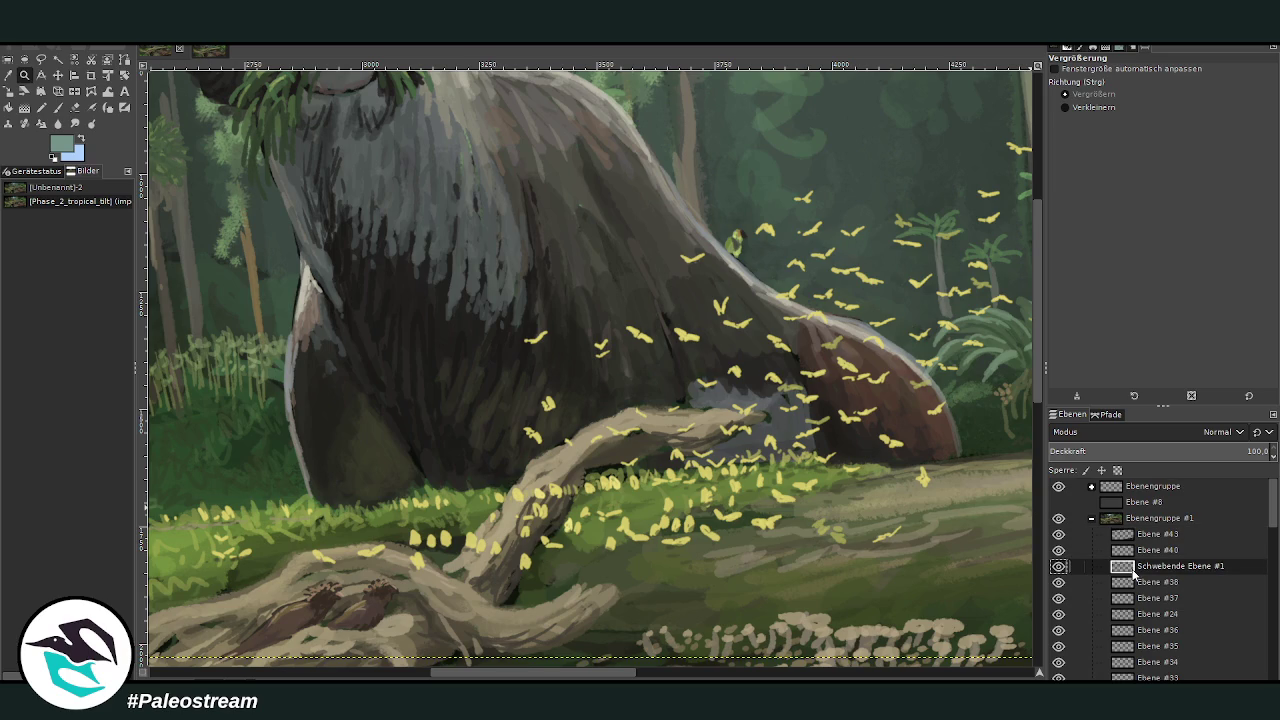
Step: Briefly warp the grass beside the branch with Warp Transform
click(76, 107)
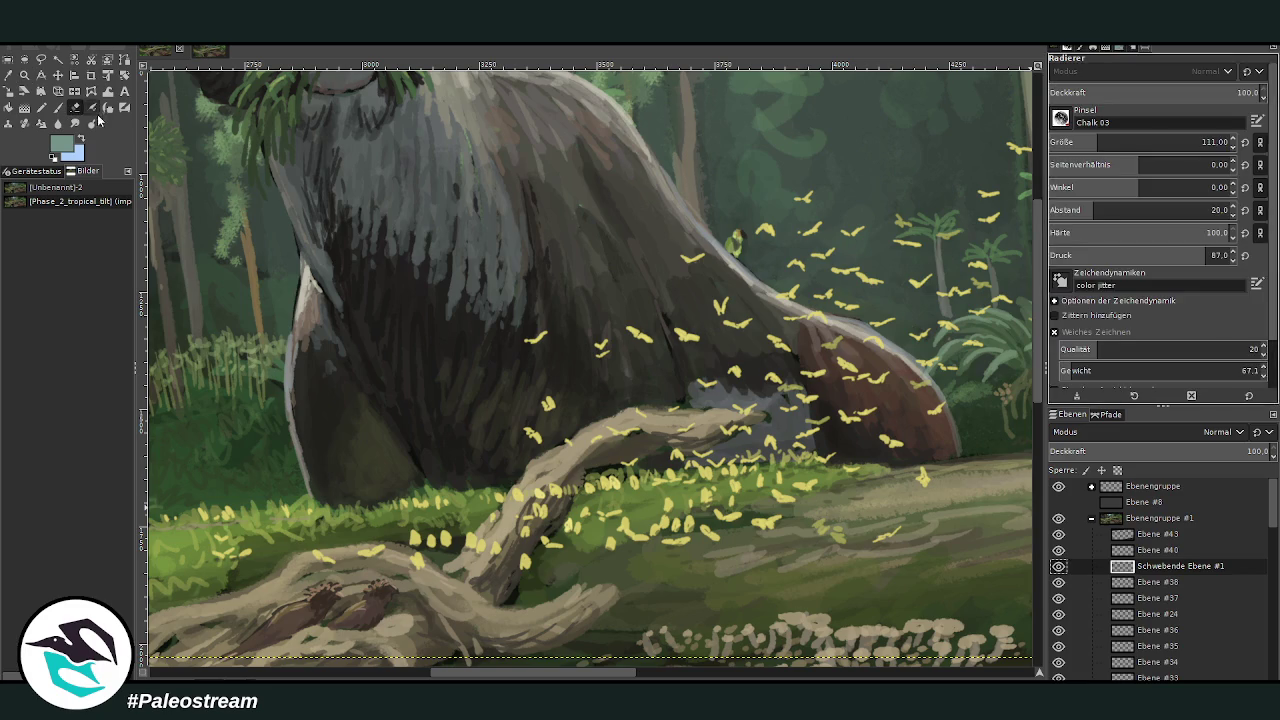
key(z)
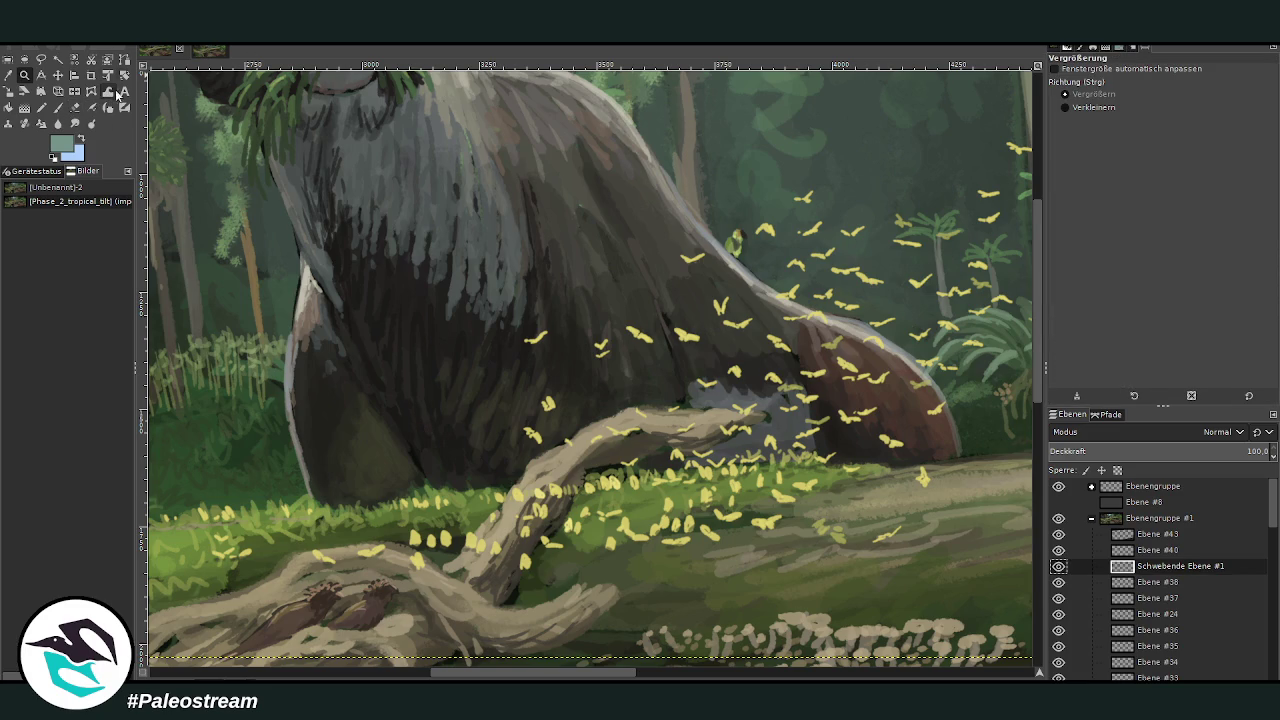
click(108, 92)
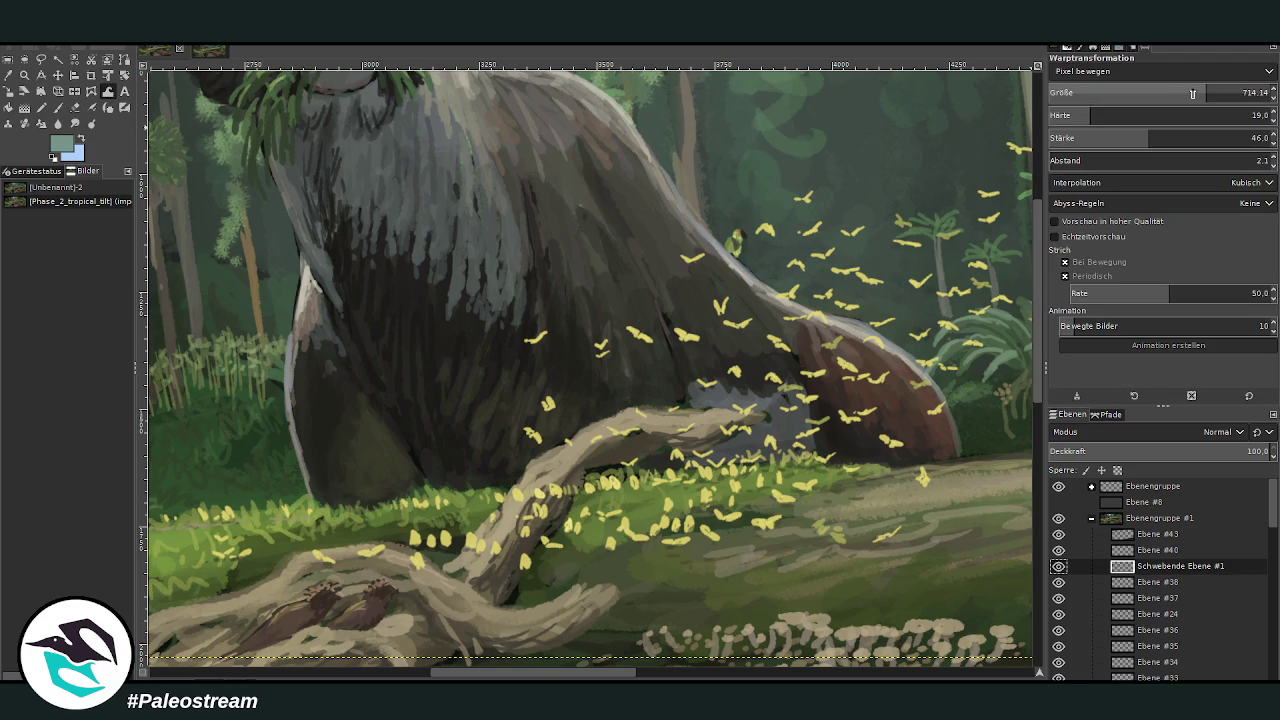
mouse_move(355, 548)
mouse_down()
mouse_move(380, 552)
mouse_move(371, 463)
mouse_move(240, 556)
mouse_up()
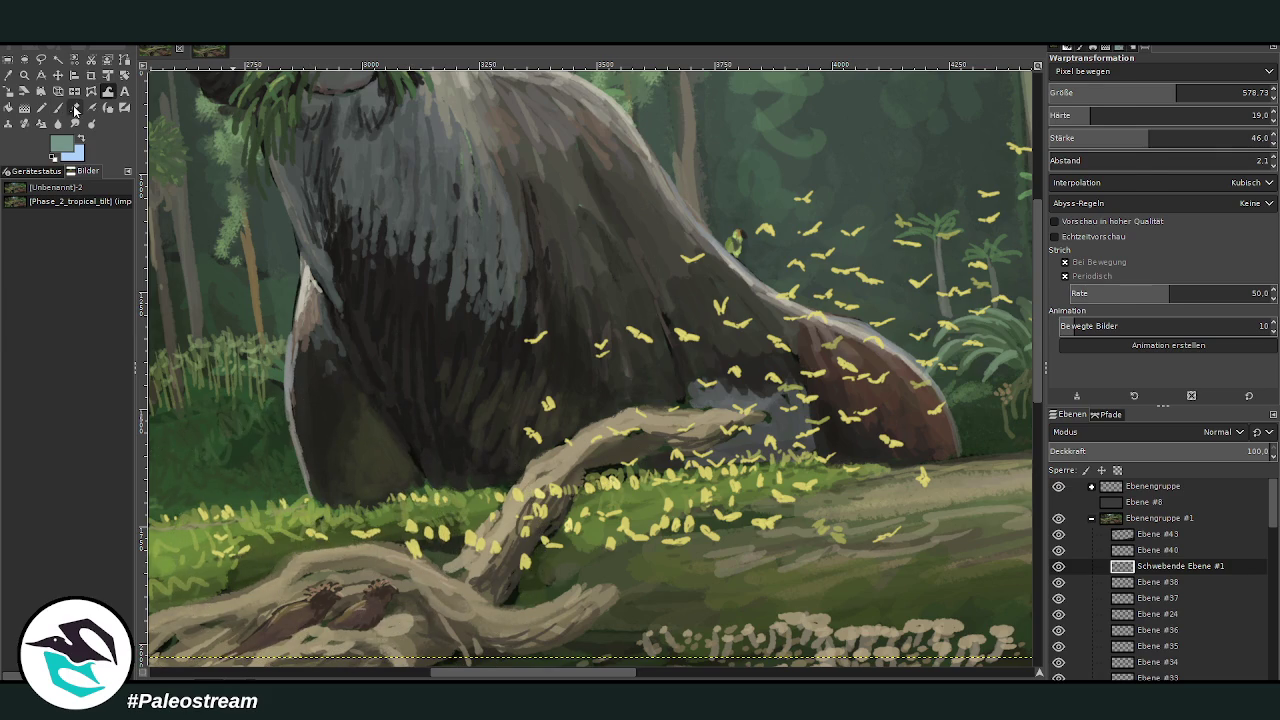
Step: Erase the yellow flecks from the branch base out to its tip with a size-191 eraser
click(75, 107)
click(1117, 142)
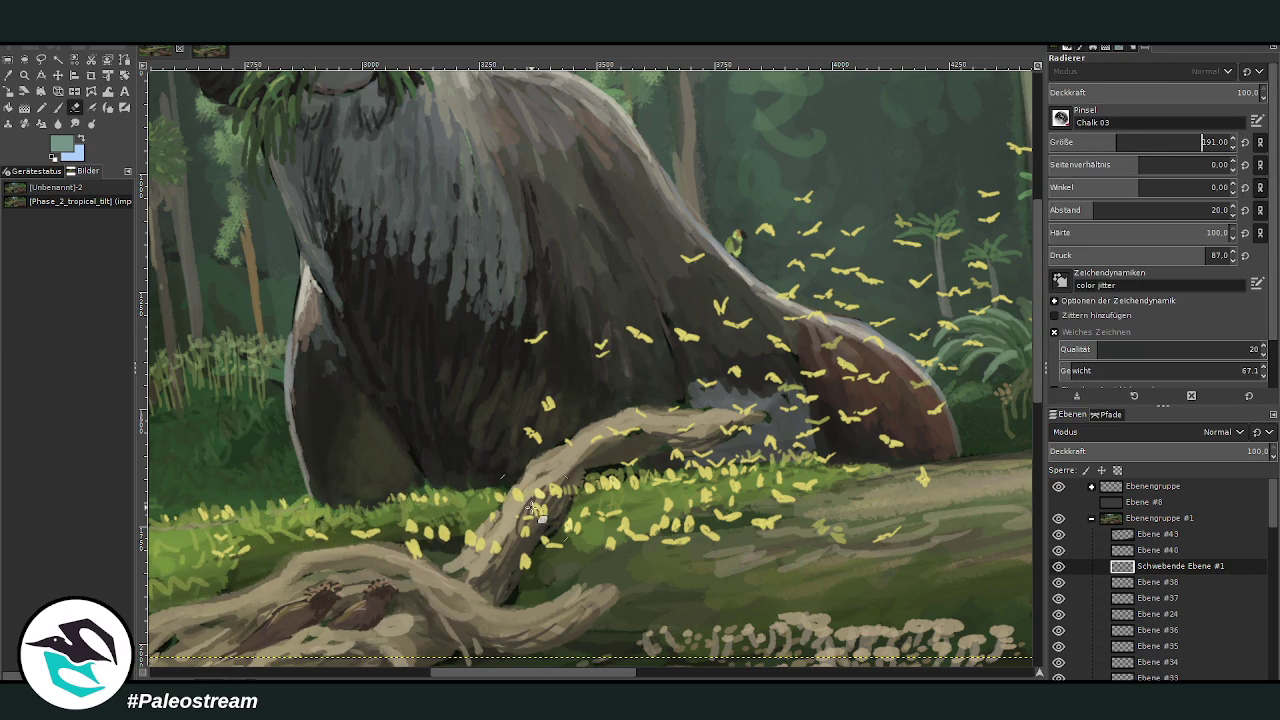
mouse_move(507, 543)
mouse_down()
mouse_move(478, 560)
mouse_move(560, 485)
mouse_move(502, 568)
mouse_move(512, 558)
mouse_move(514, 570)
mouse_up()
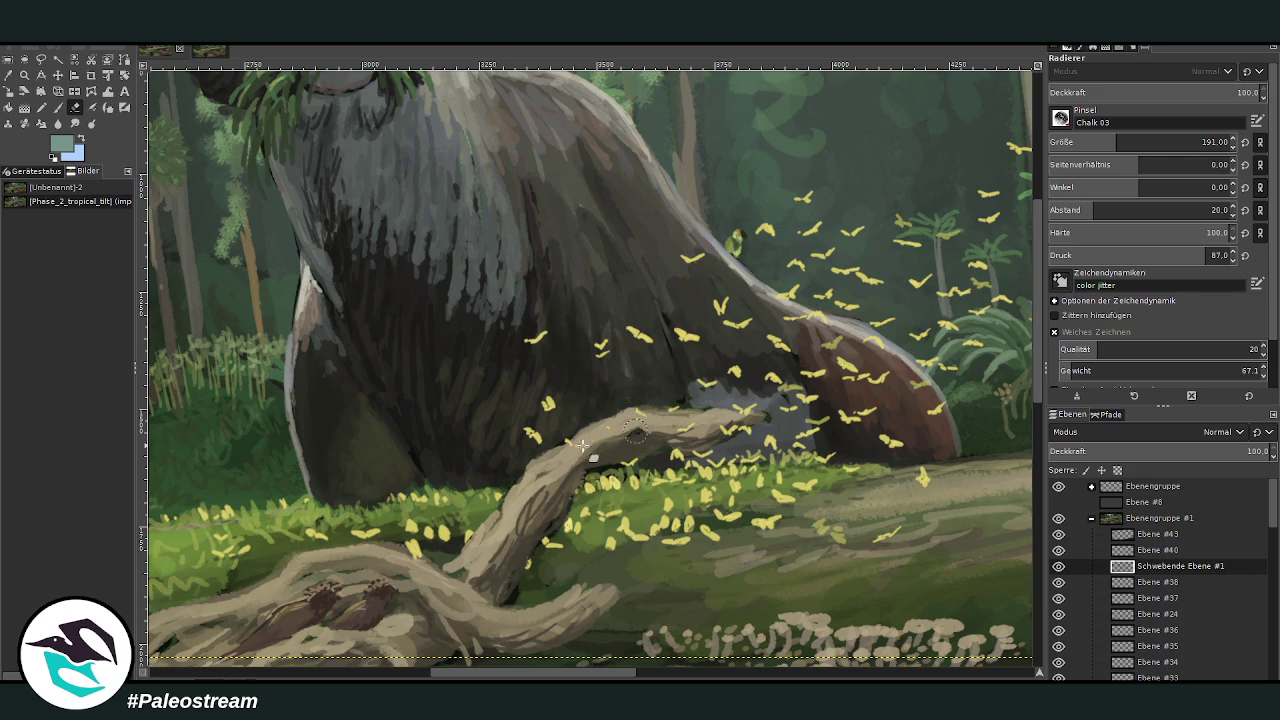
drag(714, 427, 561, 459)
Step: Sample a tan from the painting and paint size-48 Chalk 03 highlights along the upper branch top
key(o)
click(632, 420)
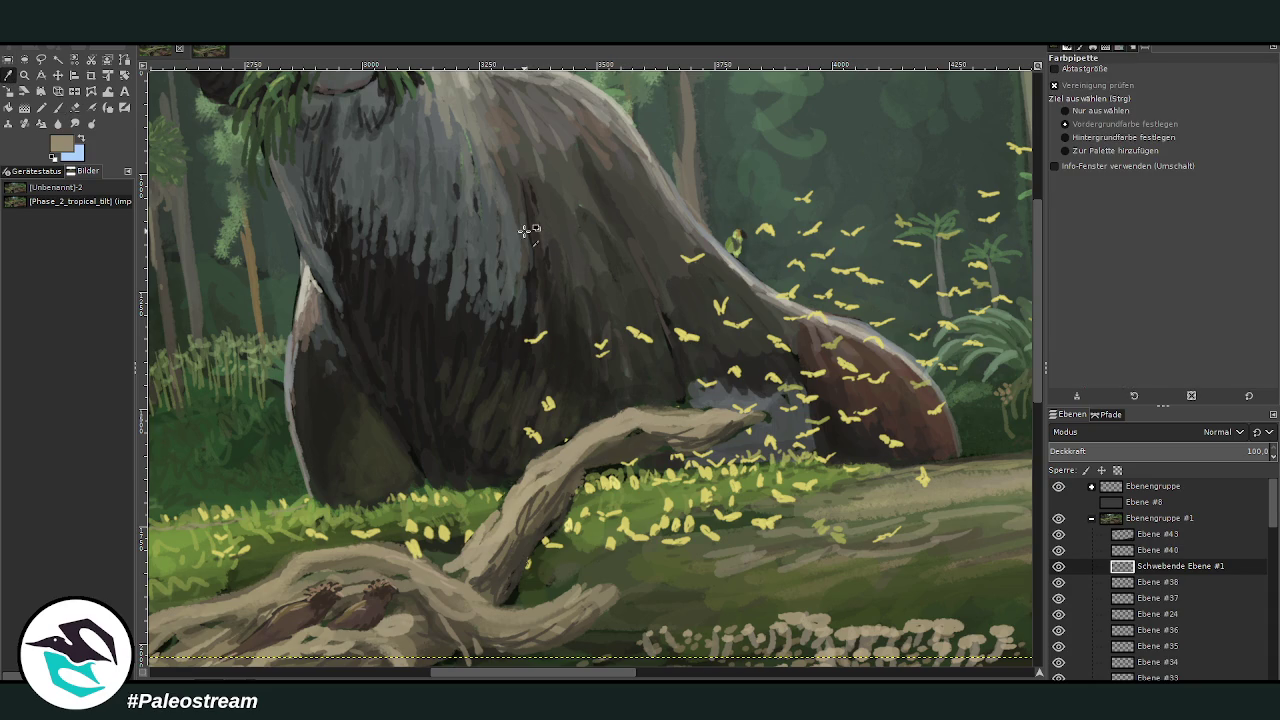
click(57, 107)
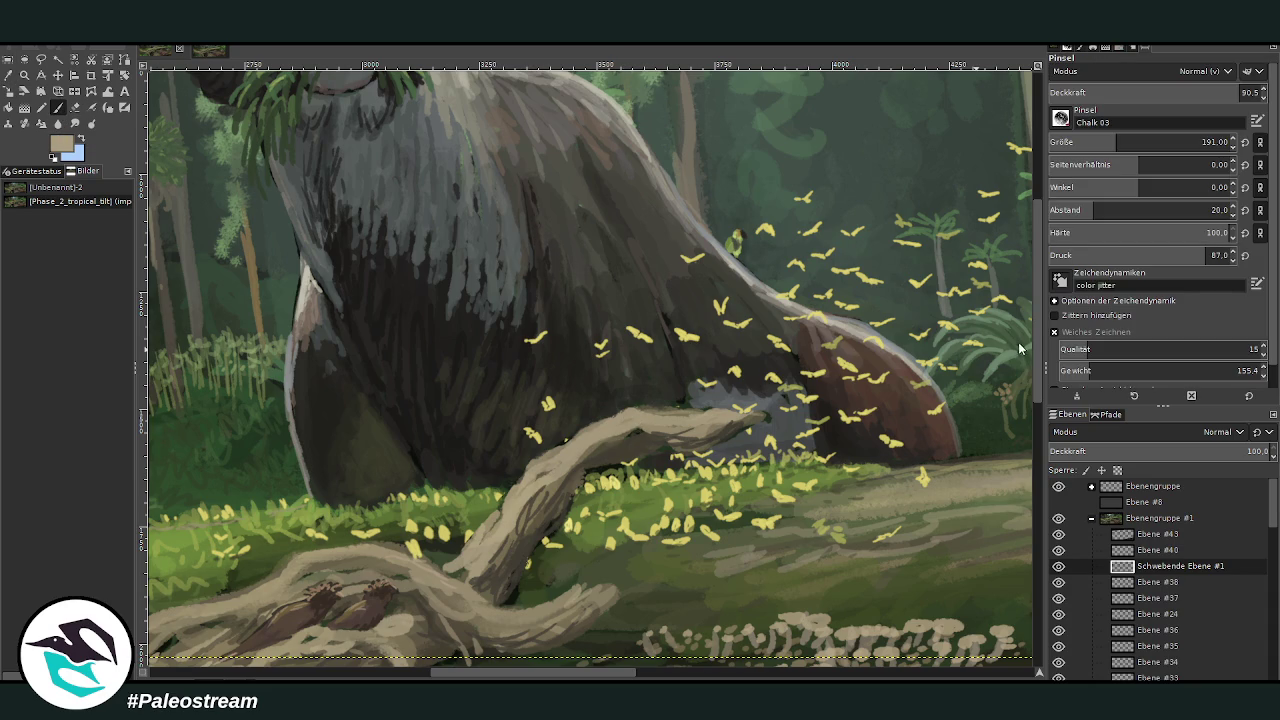
click(1078, 142)
drag(729, 418, 603, 430)
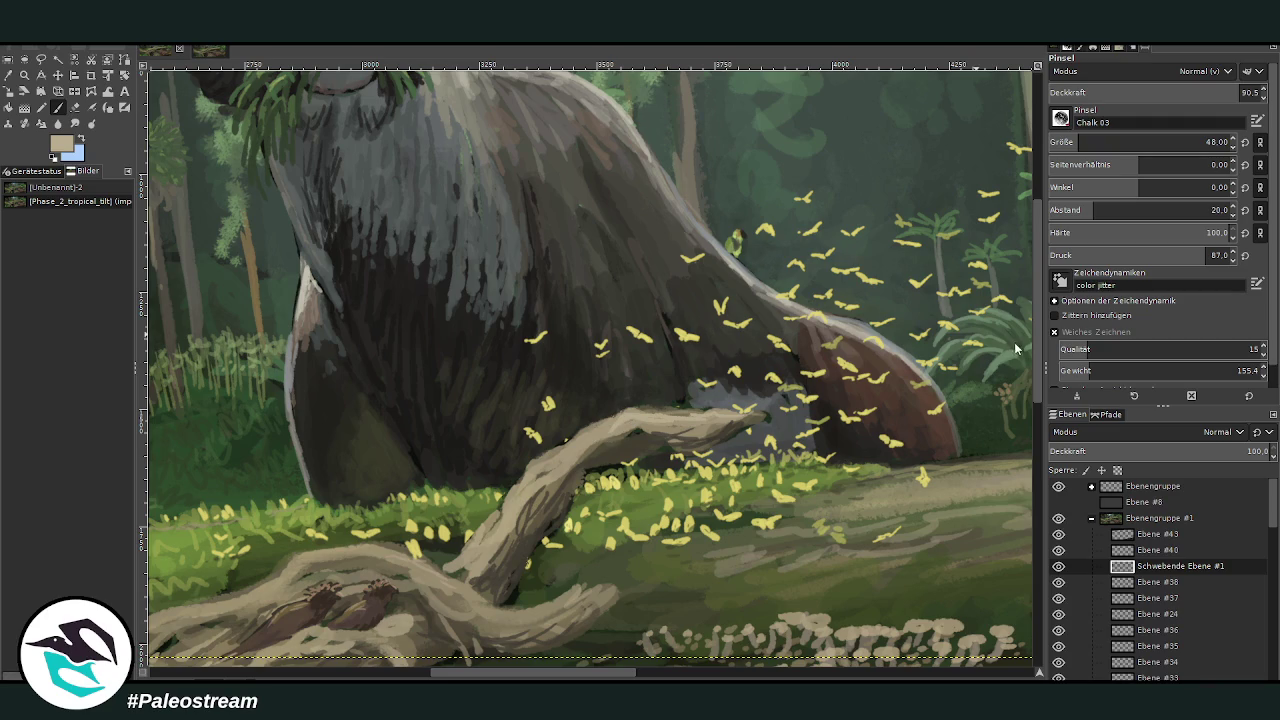
mouse_move(735, 420)
mouse_down()
mouse_move(606, 428)
mouse_move(549, 469)
mouse_up()
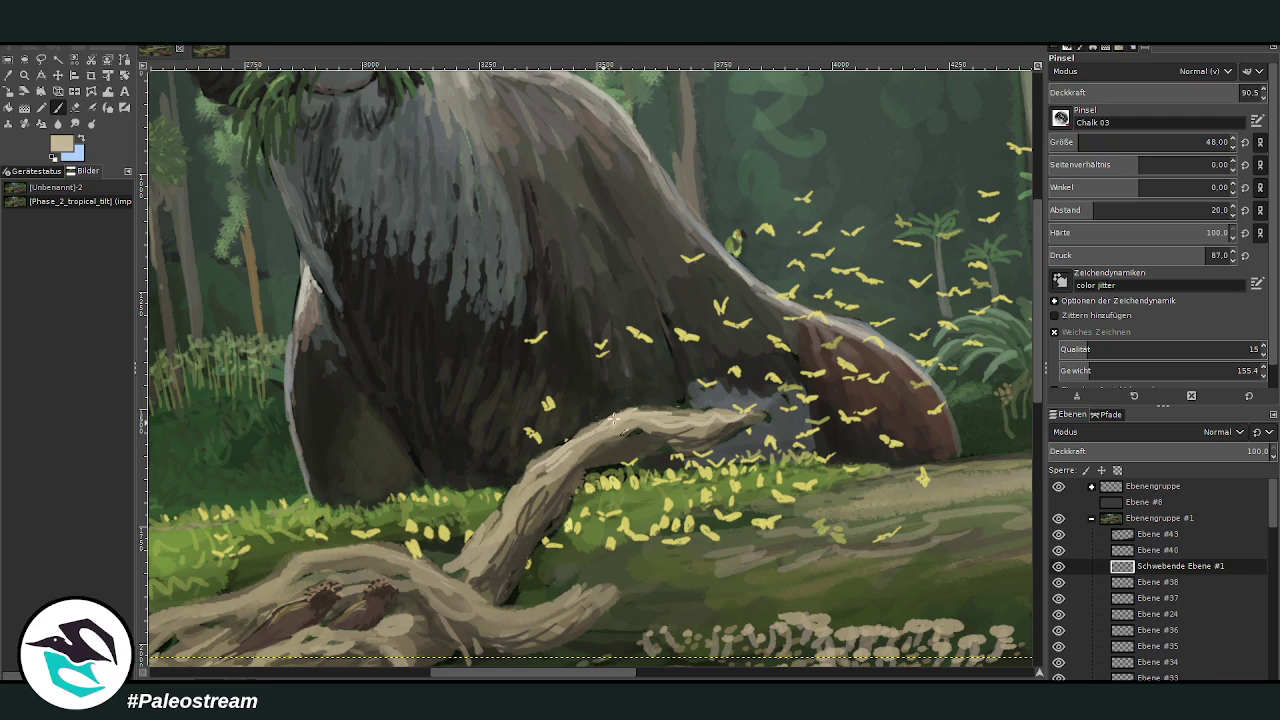
drag(636, 424, 592, 442)
Step: Add tan highlights along the lower branch's top edge, then fit the whole image in the window
mouse_move(582, 596)
mouse_down()
mouse_move(556, 604)
mouse_move(596, 590)
mouse_move(578, 605)
mouse_up()
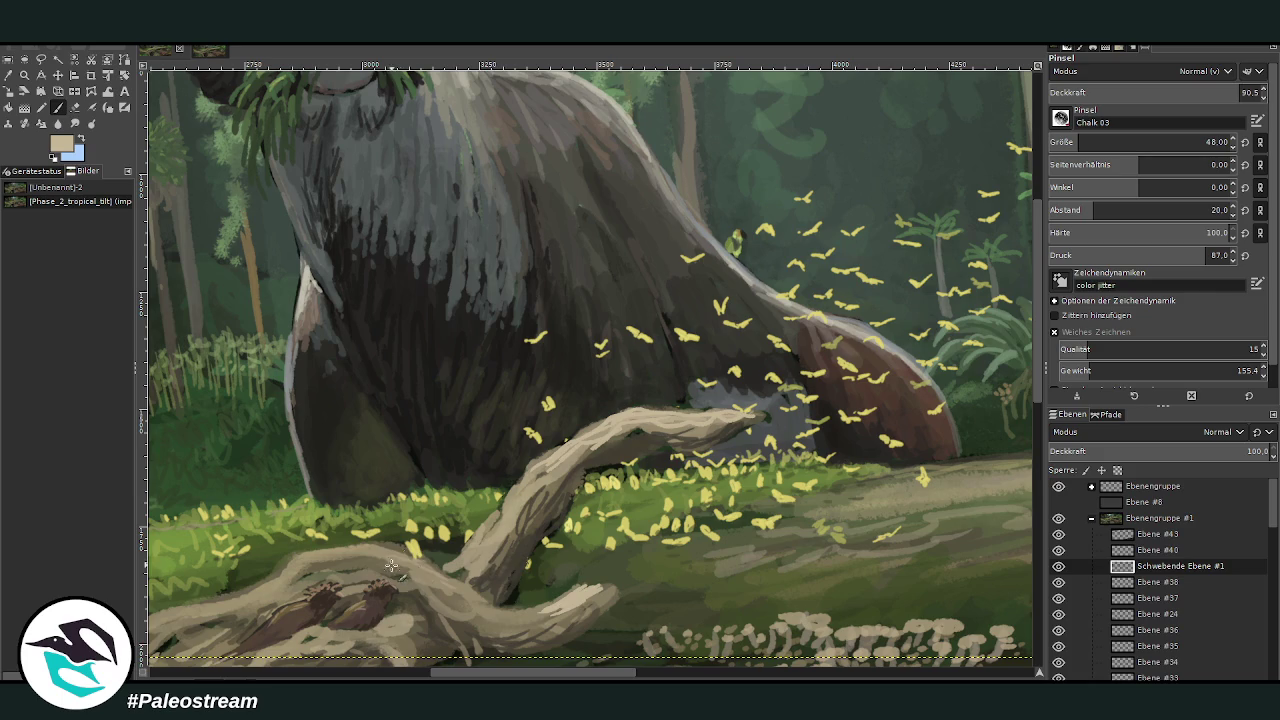
drag(395, 552, 333, 553)
drag(429, 567, 293, 563)
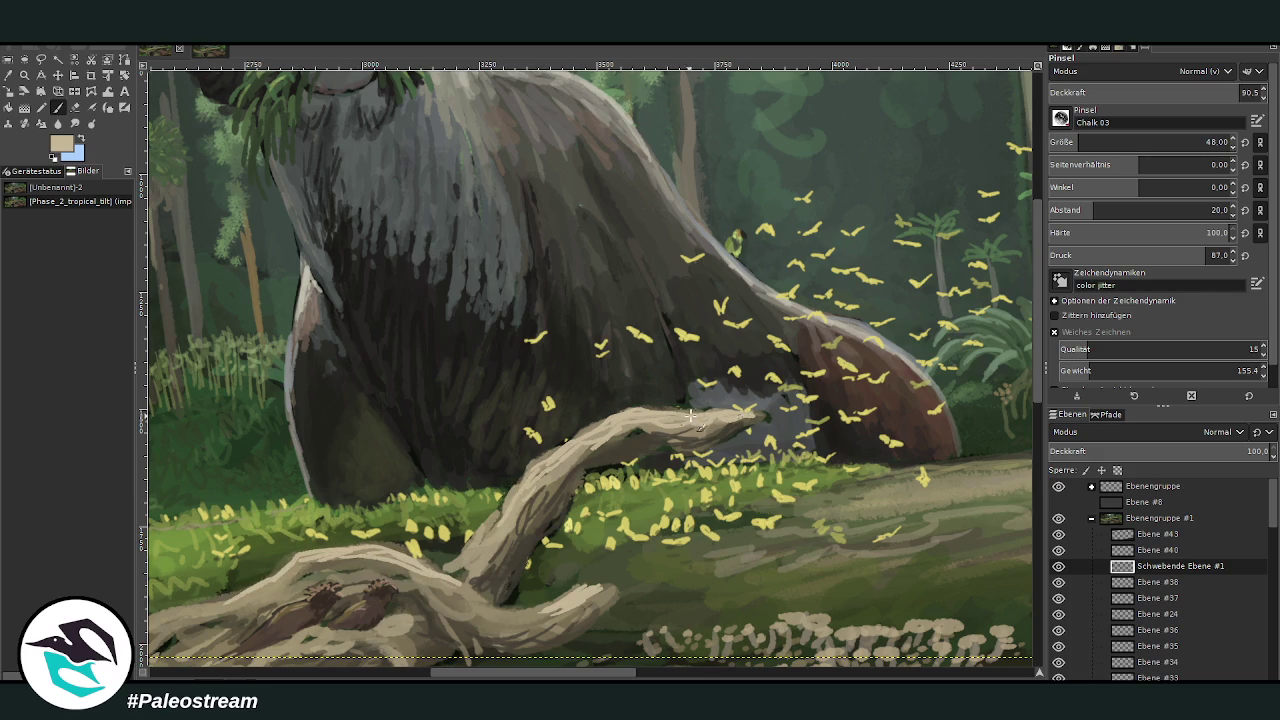
key(shift+ctrl+j)
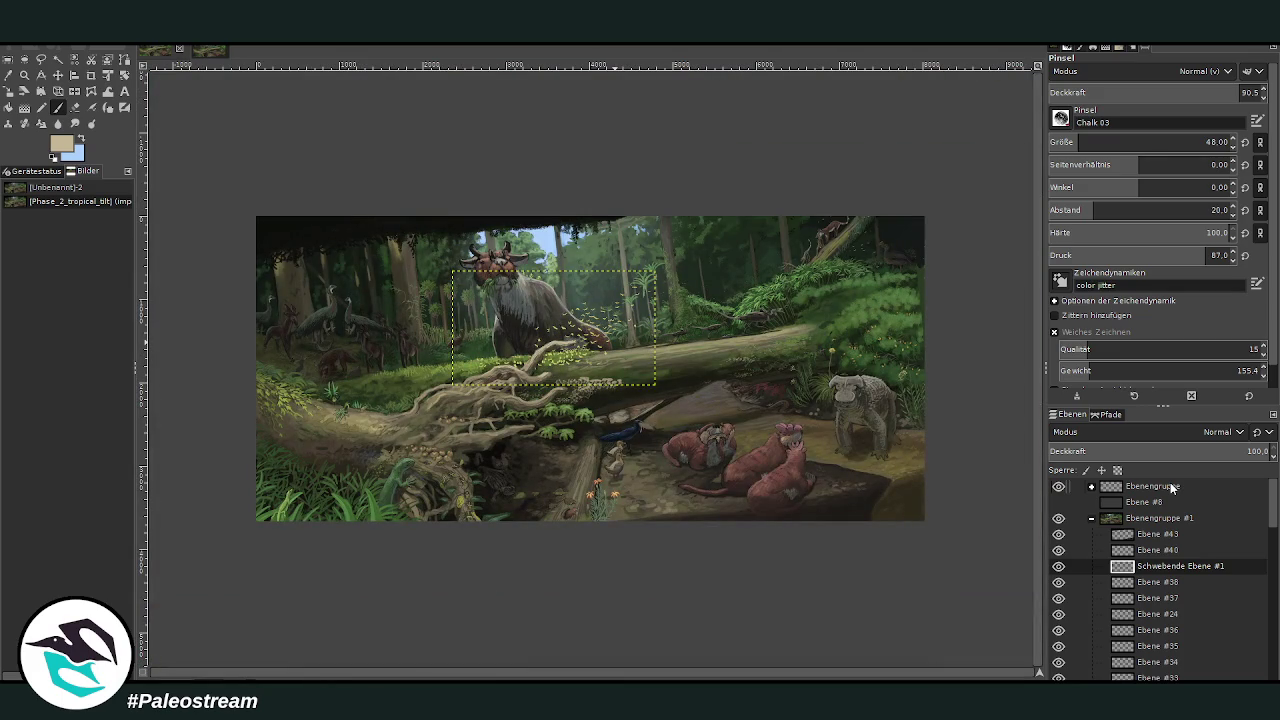
click(24, 75)
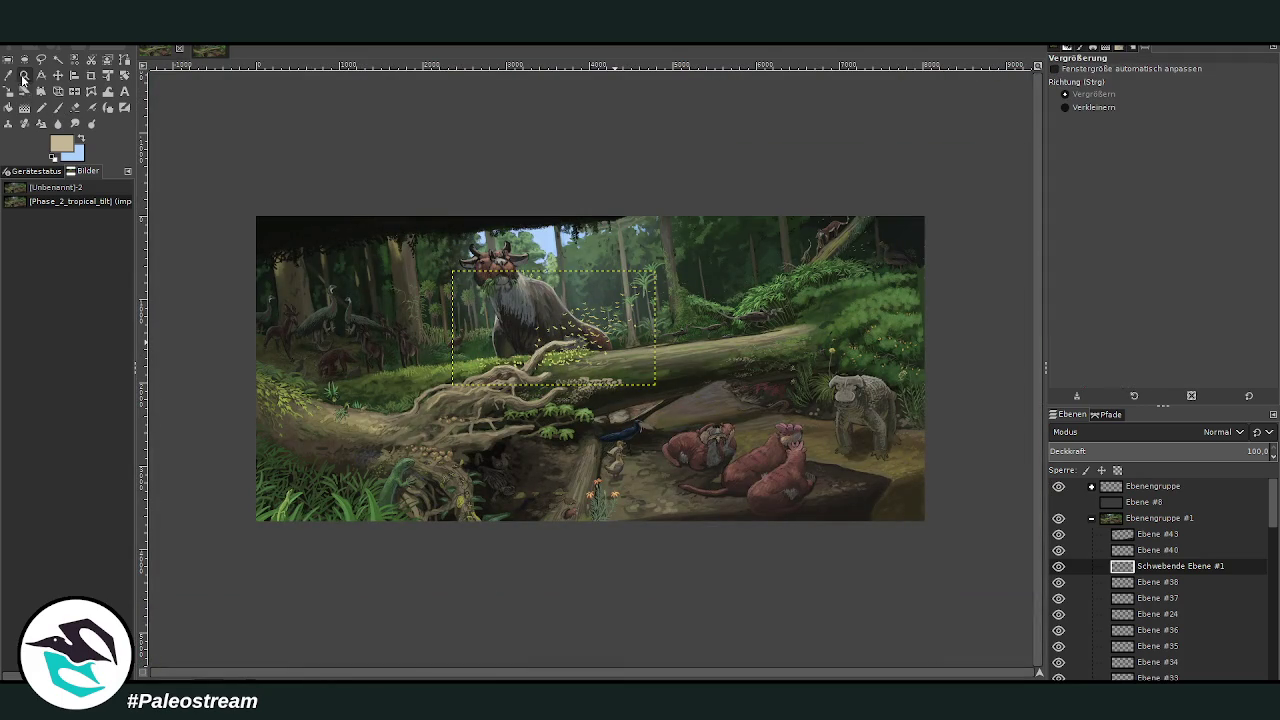
drag(255, 225, 926, 530)
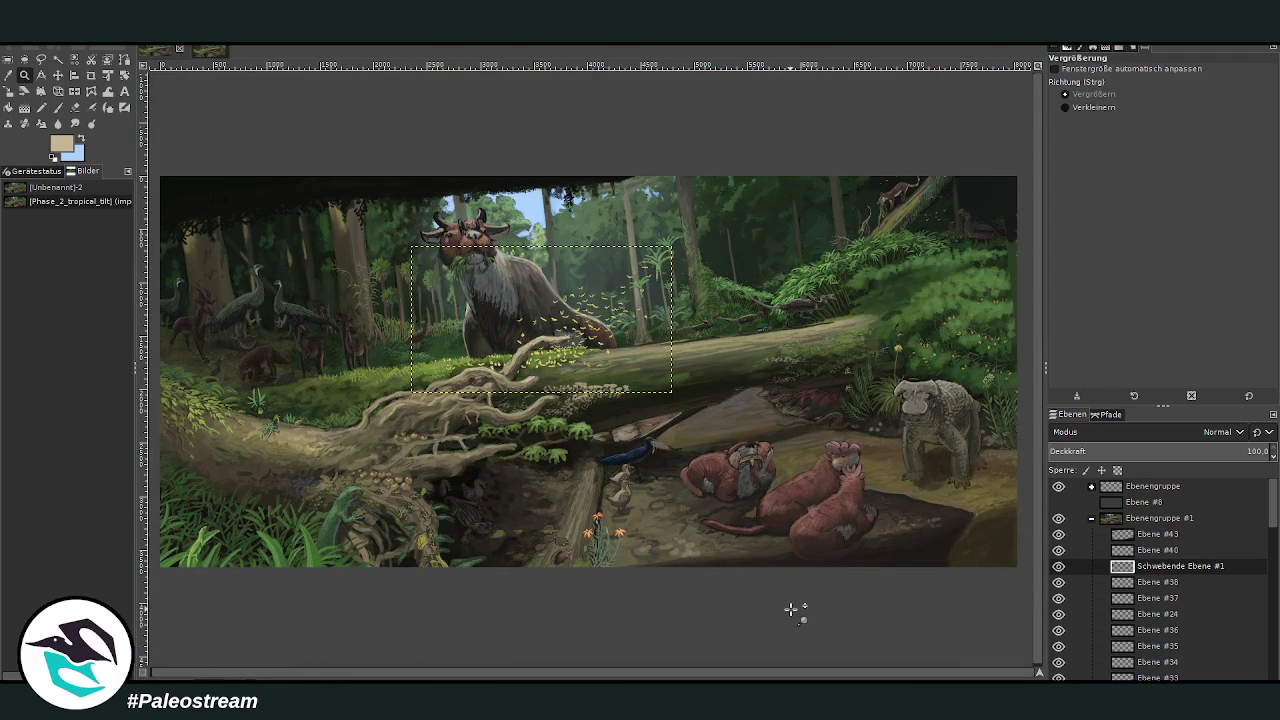
click(1150, 520)
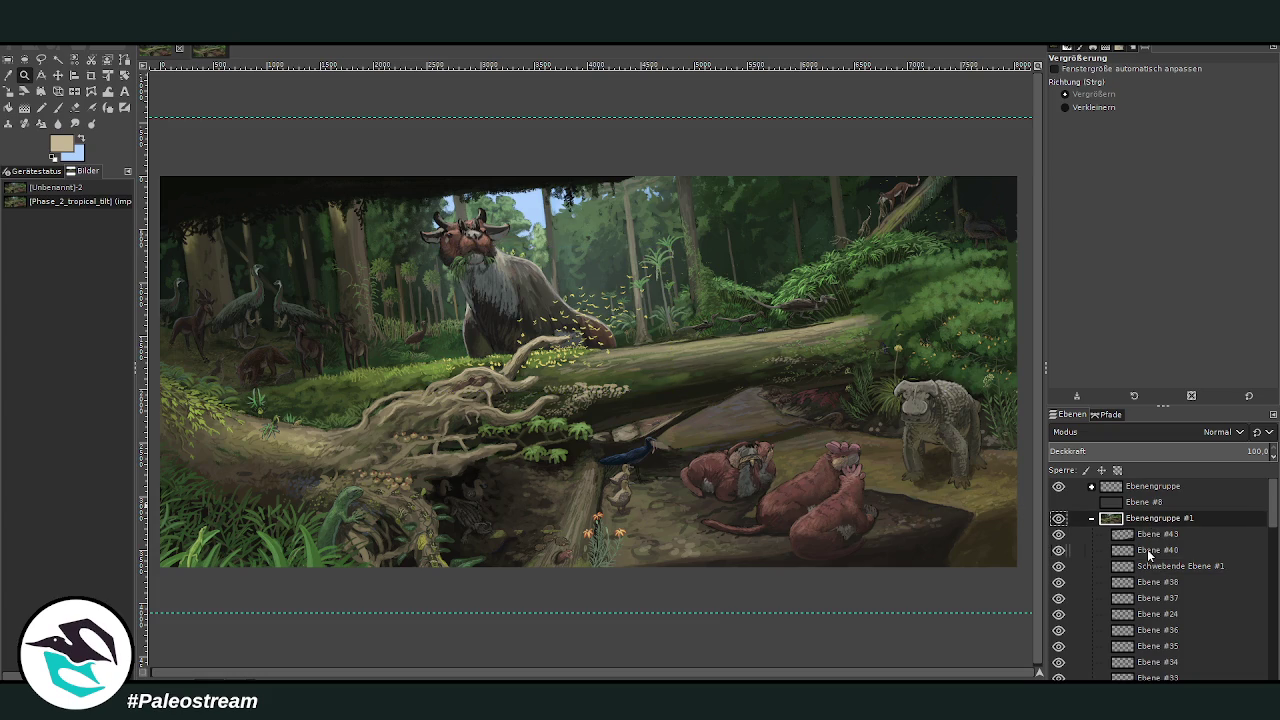
key(minus)
key(plus)
click(1115, 538)
key(minus)
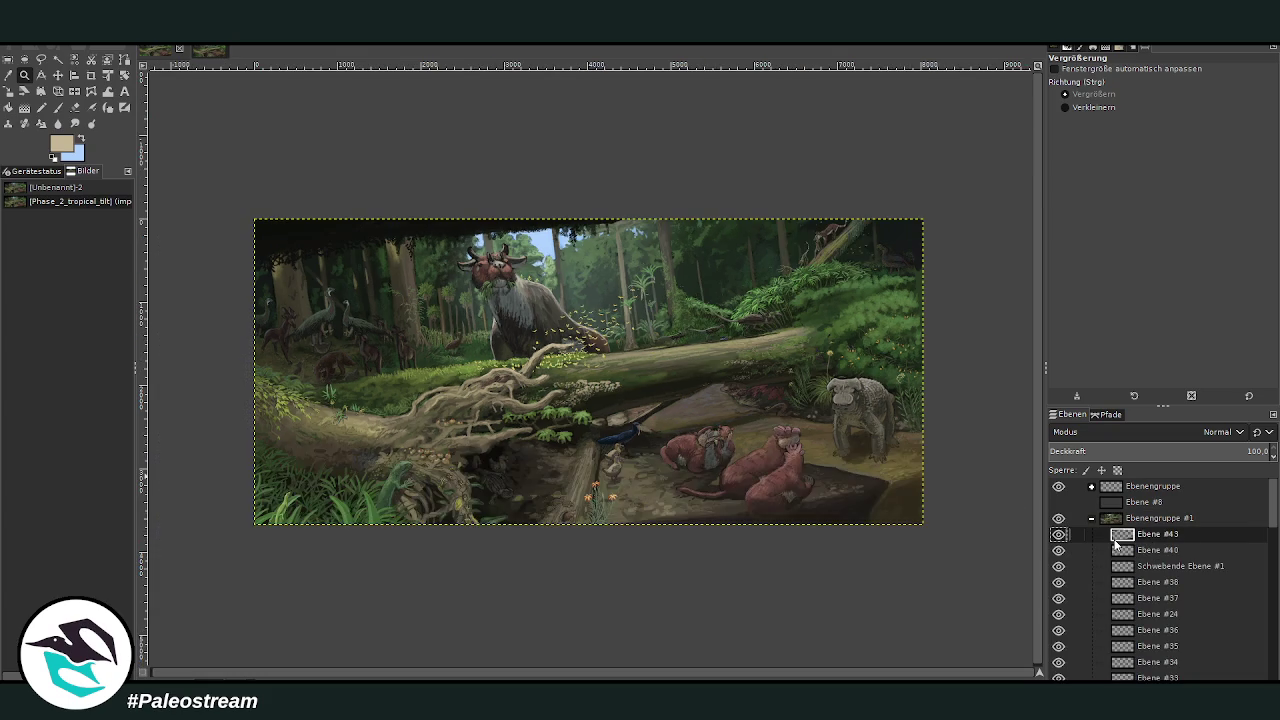
drag(244, 205, 930, 542)
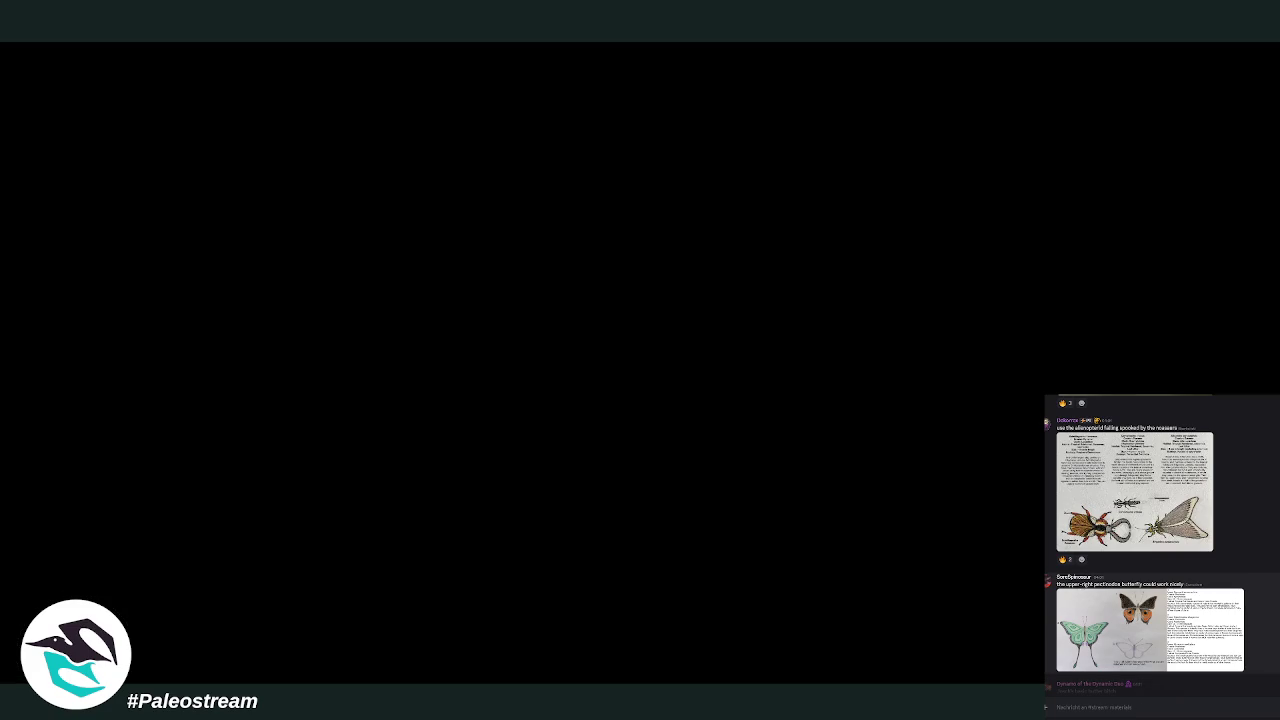
Step: Preview and close the butterfly reference image in chat, then scroll back through older posts
click(1128, 638)
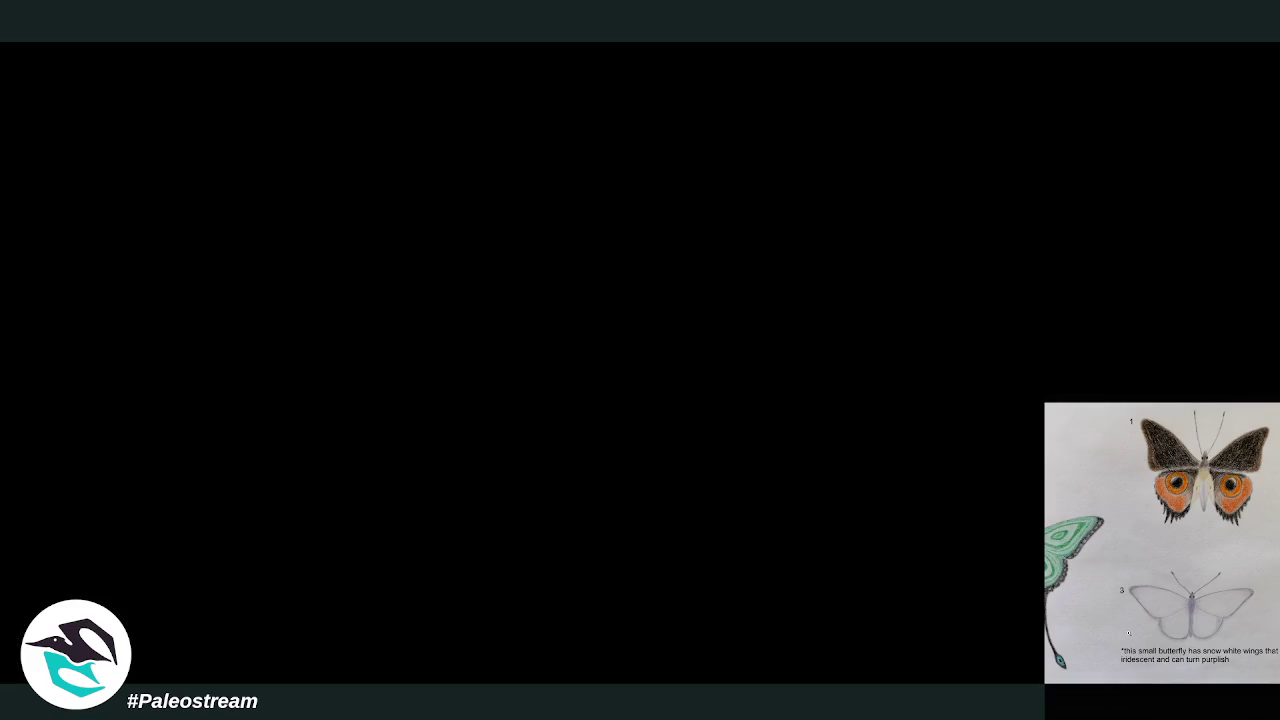
click(1229, 702)
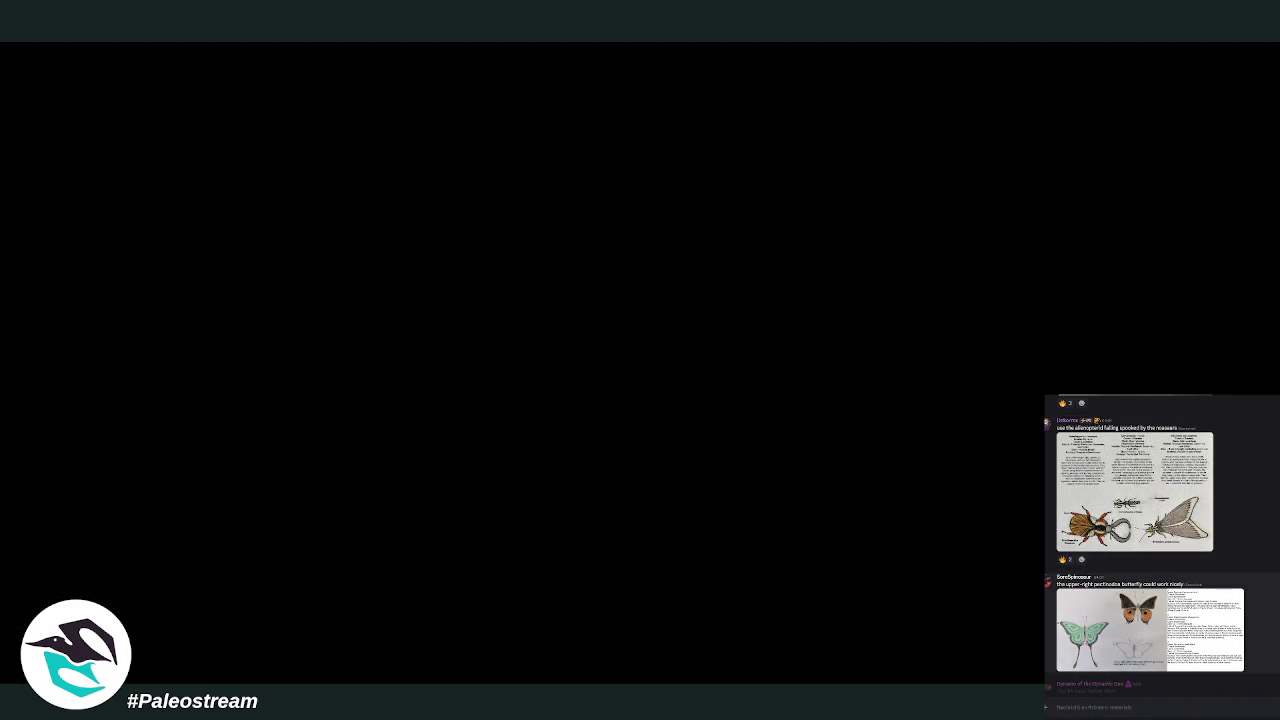
scroll(1150, 540, up, 2)
scroll(1150, 540, up, 2)
scroll(1150, 540, up, 2)
scroll(1150, 540, up, 2)
scroll(1150, 540, up, 1)
scroll(1150, 540, up, 3)
scroll(1150, 540, up, 3)
Step: Scroll up to the Trogons of Lemuria post and open its image at full size
scroll(1150, 540, up, 3)
scroll(1150, 560, up, 1)
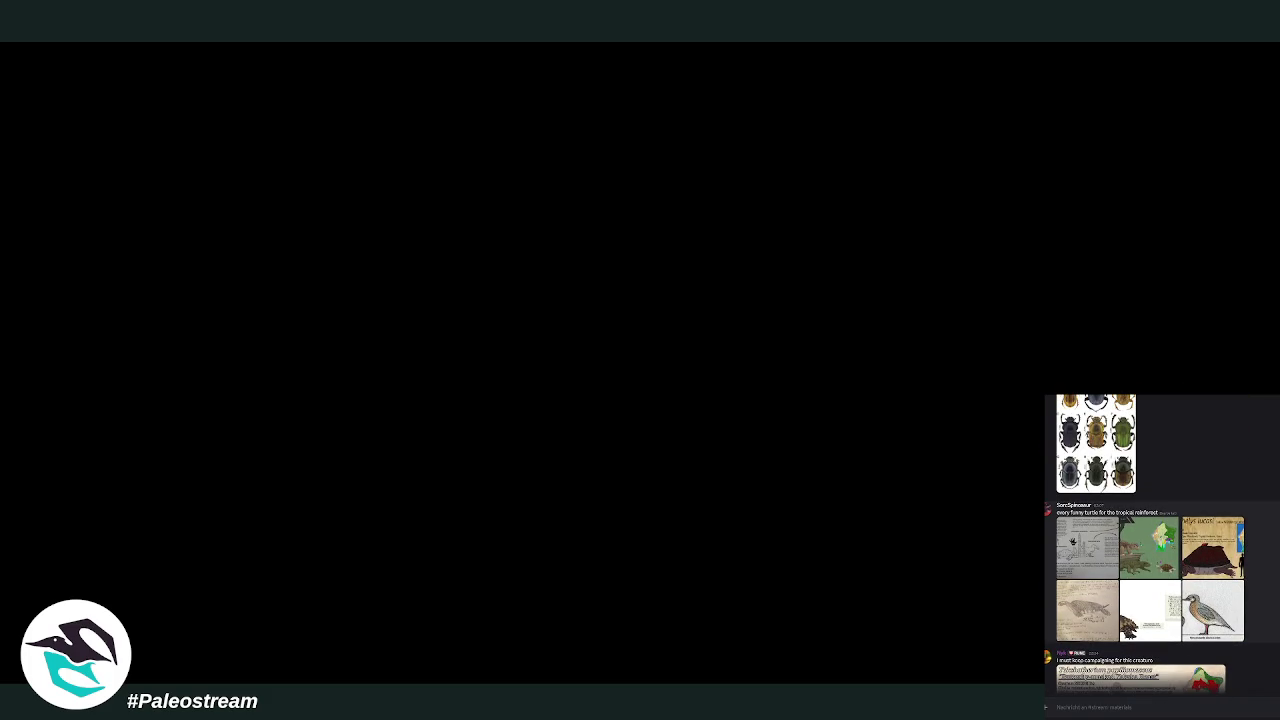
scroll(1150, 540, up, 3)
scroll(1150, 540, up, 3)
scroll(1150, 540, up, 2)
scroll(1150, 540, up, 2)
scroll(1150, 540, up, 2)
scroll(1150, 540, up, 2)
scroll(1150, 540, up, 2)
scroll(1150, 540, up, 2)
scroll(1150, 540, up, 2)
scroll(1150, 540, up, 2)
scroll(1150, 540, up, 2)
scroll(1150, 540, up, 2)
scroll(1150, 540, up, 2)
scroll(1150, 540, up, 2)
scroll(1150, 540, up, 1)
scroll(1150, 540, down, 3)
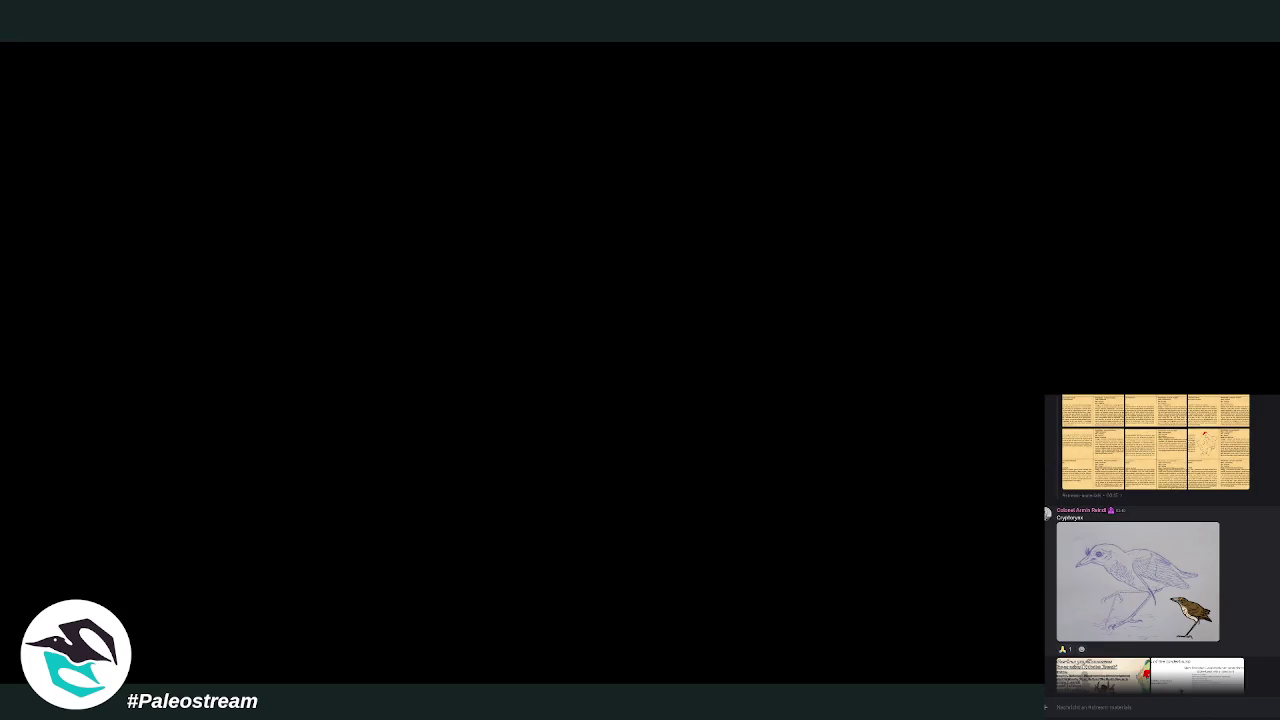
scroll(1150, 540, up, 3)
scroll(1150, 540, up, 2)
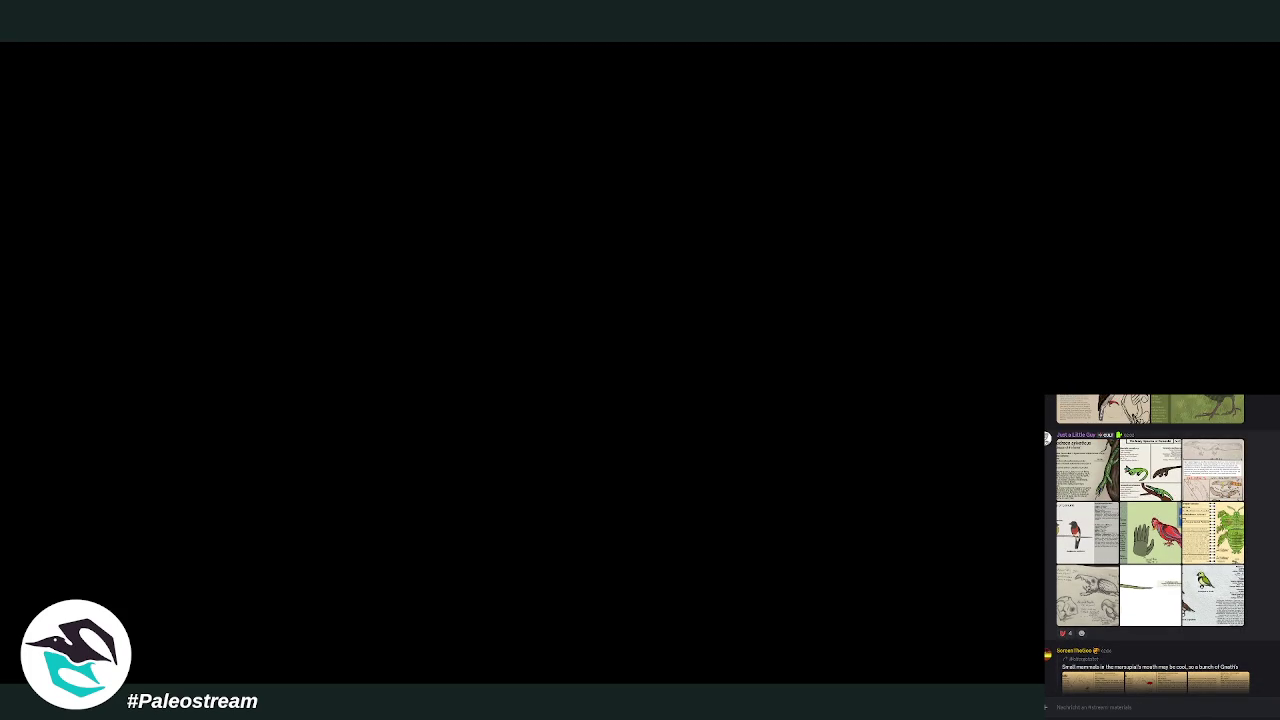
click(1096, 538)
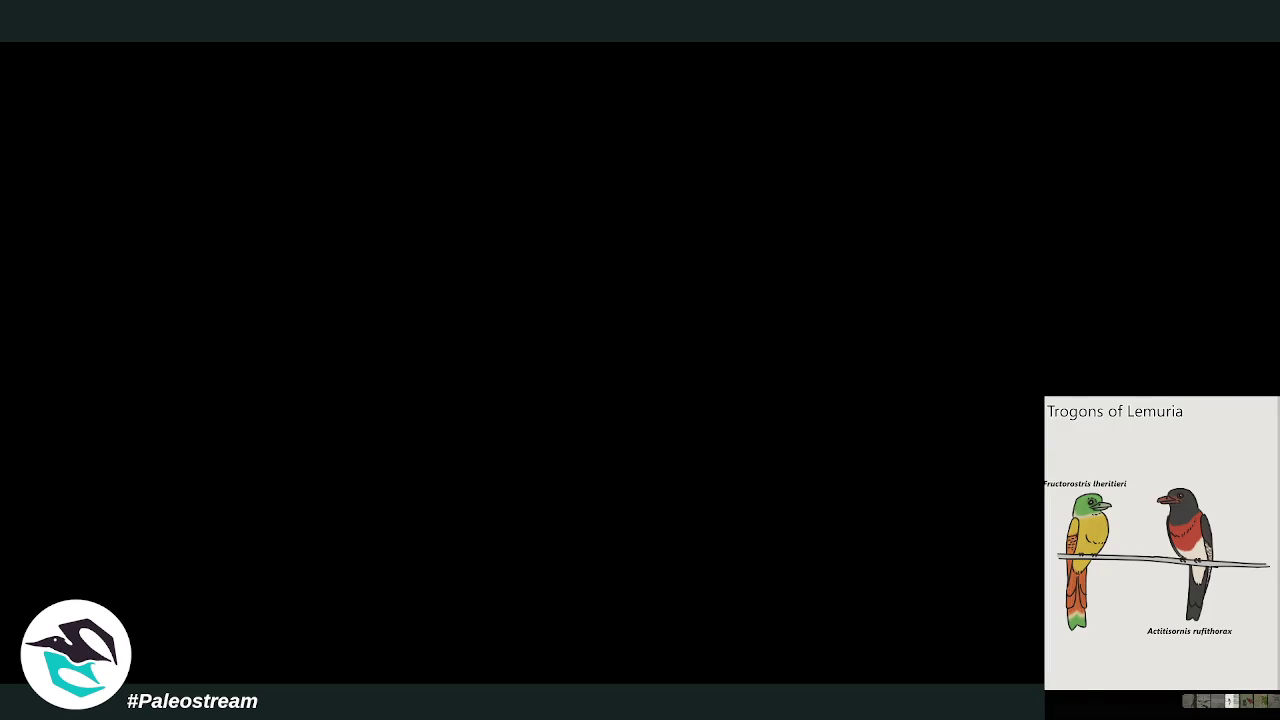
Step: Copy the Trogons of Lemuria image with Bild kopieren and close the enlarged view
right_click(1218, 517)
click(1234, 526)
click(1102, 714)
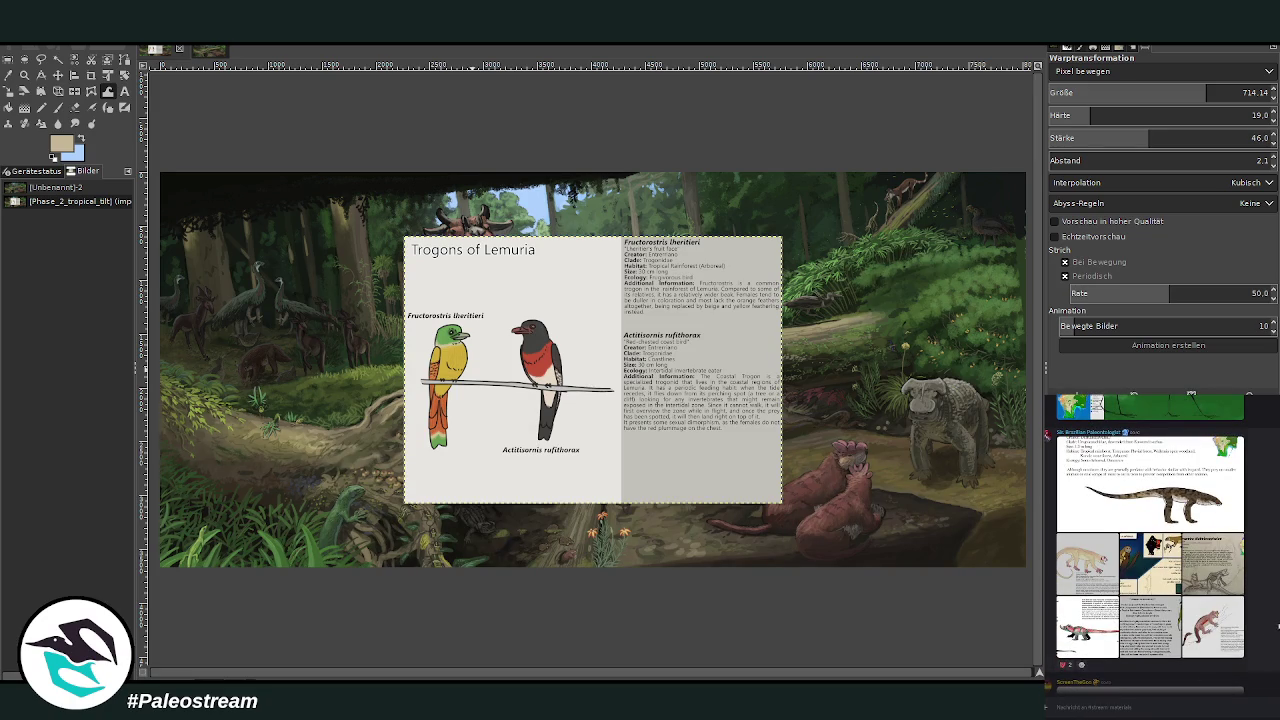
Step: View and close the Rajakomamba post image, then scroll up through older chat messages
click(1219, 580)
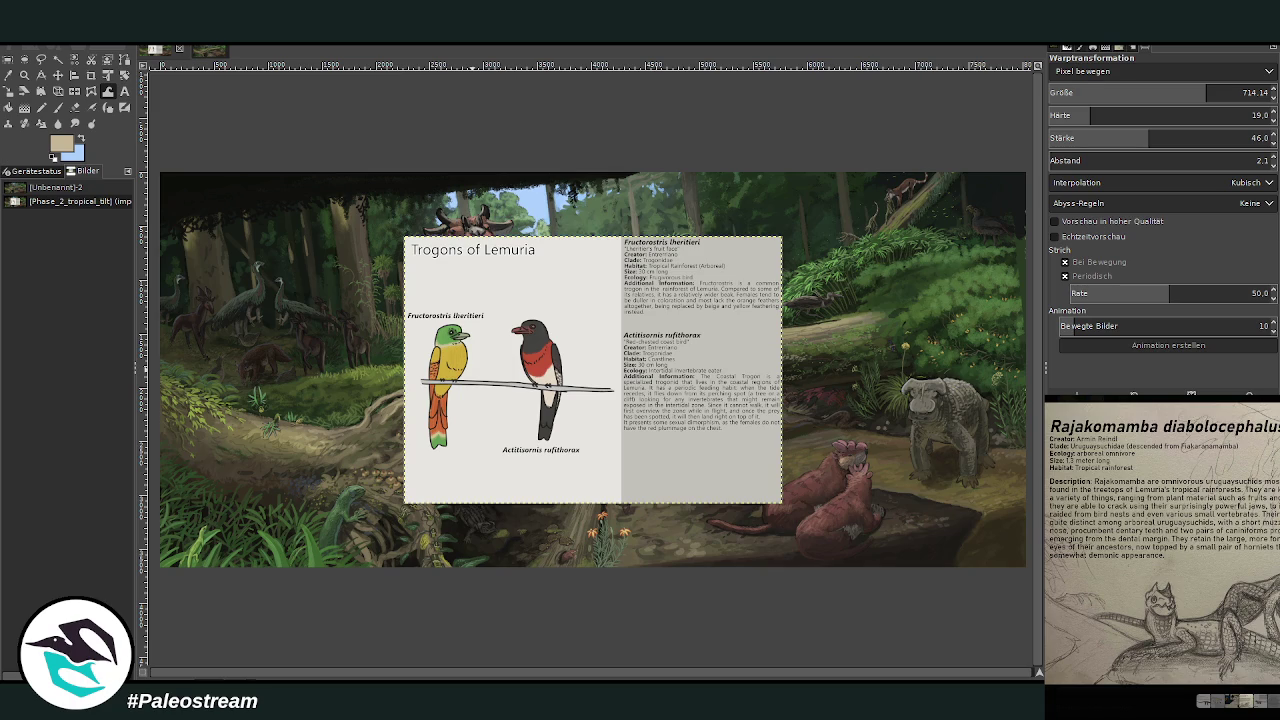
key(Escape)
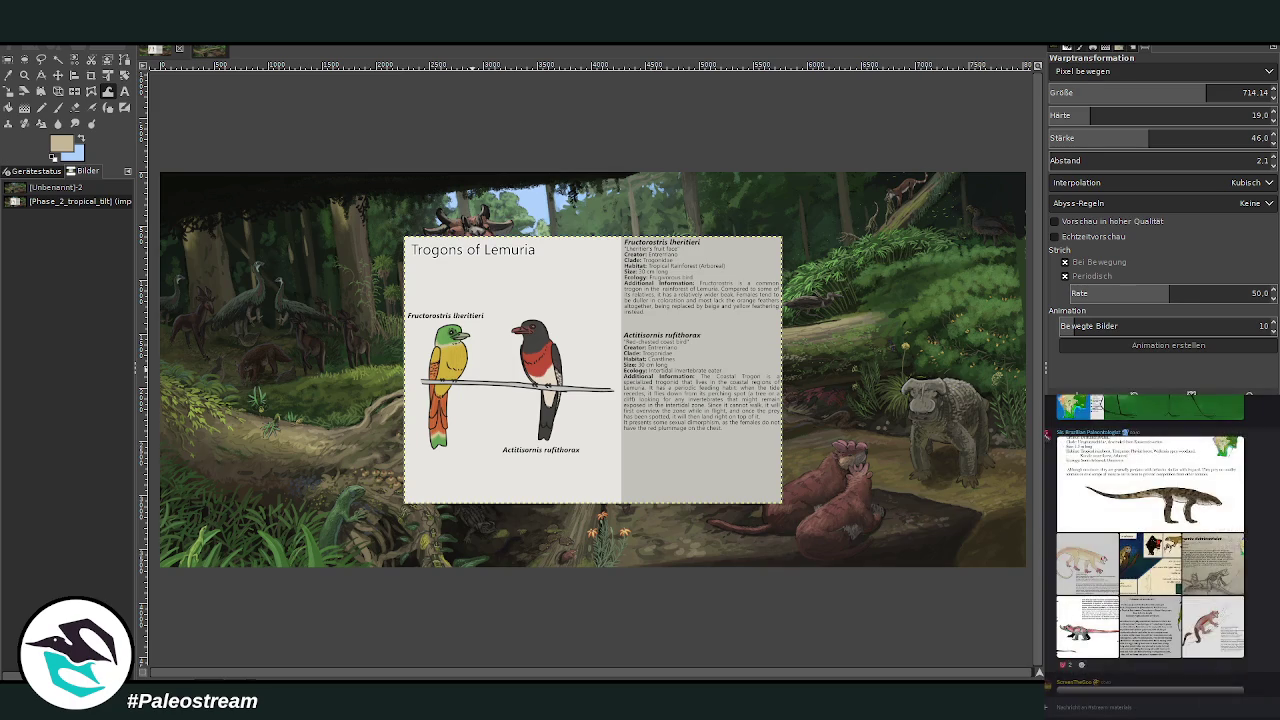
scroll(1150, 540, up, 2)
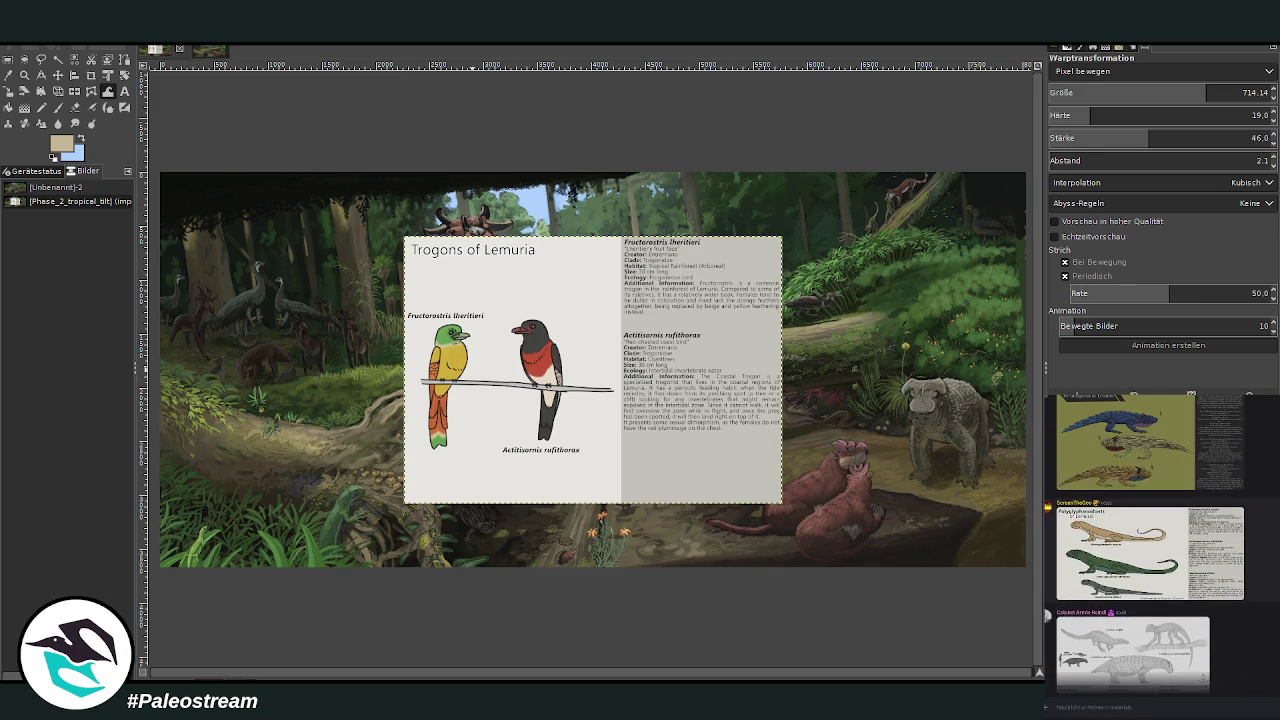
scroll(1150, 540, up, 2)
scroll(1150, 540, up, 2)
scroll(1150, 540, up, 2)
scroll(1150, 540, up, 2)
scroll(1150, 540, up, 2)
scroll(1150, 540, up, 4)
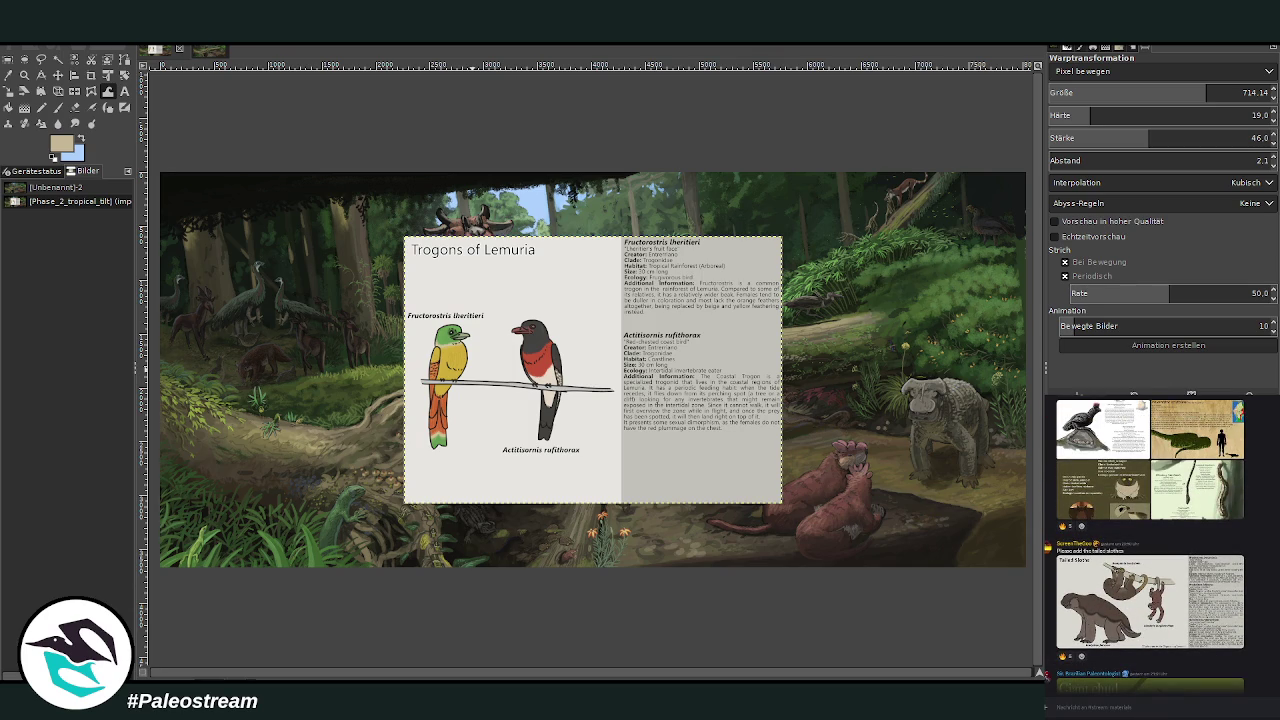
scroll(1150, 550, up, 1)
scroll(1150, 550, up, 2)
scroll(1150, 550, up, 2)
scroll(1150, 550, up, 1)
scroll(1150, 550, up, 3)
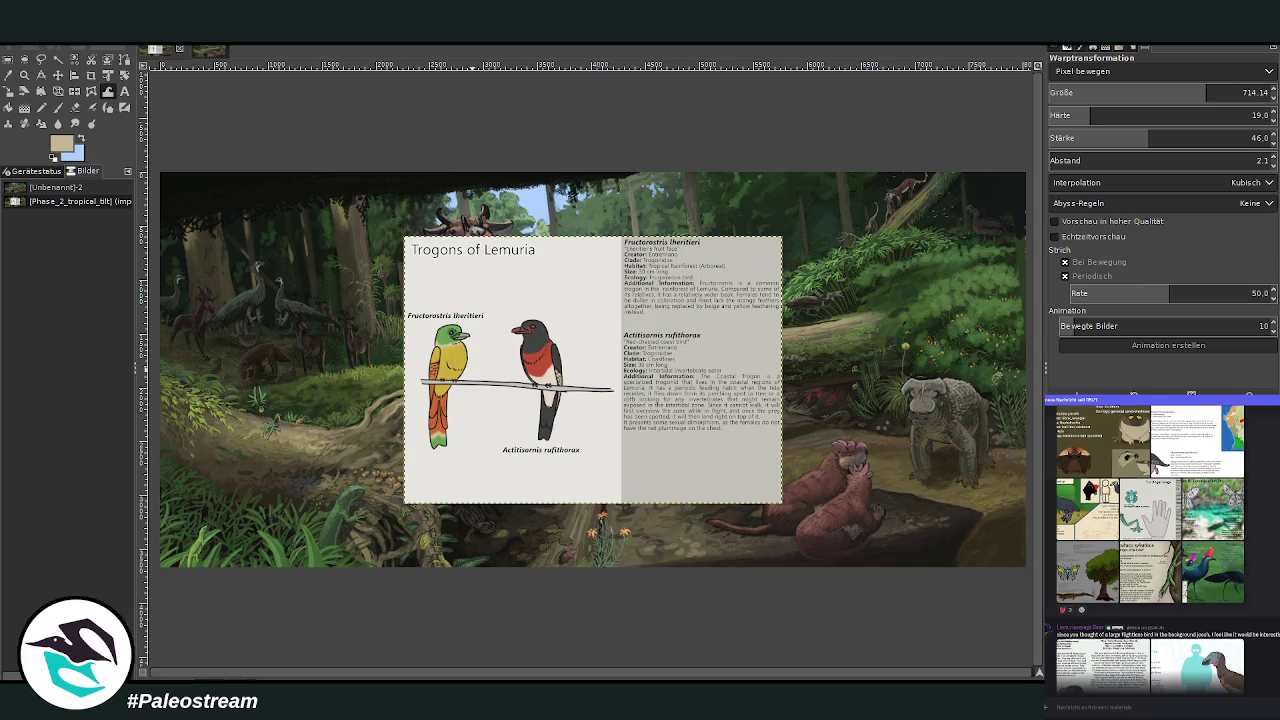
scroll(1160, 550, up, 1)
scroll(1150, 550, up, 3)
scroll(1150, 550, up, 3)
scroll(1150, 550, up, 3)
scroll(1150, 550, up, 3)
scroll(1150, 550, up, 2)
scroll(1150, 550, up, 3)
scroll(1150, 550, up, 2)
scroll(1150, 550, up, 1)
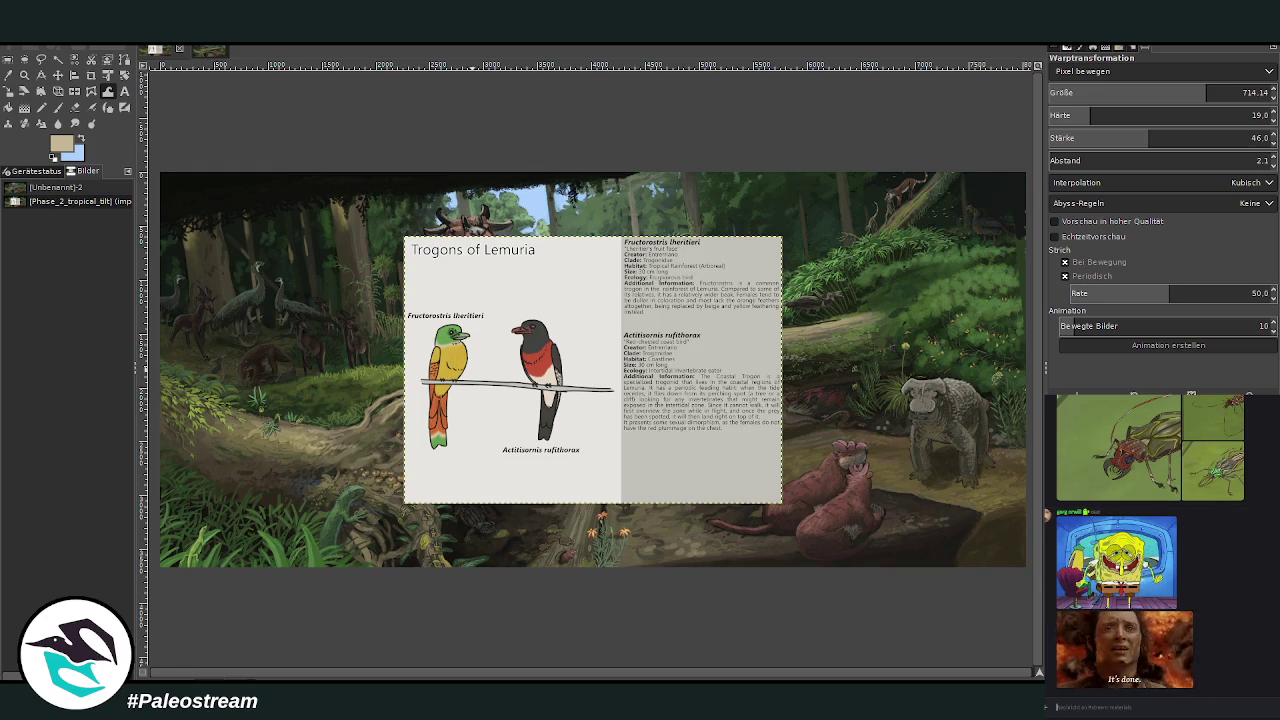
Step: Open and dismiss a voice-channel listener's options, then enlarge the dragonfly description card
right_click(1201, 514)
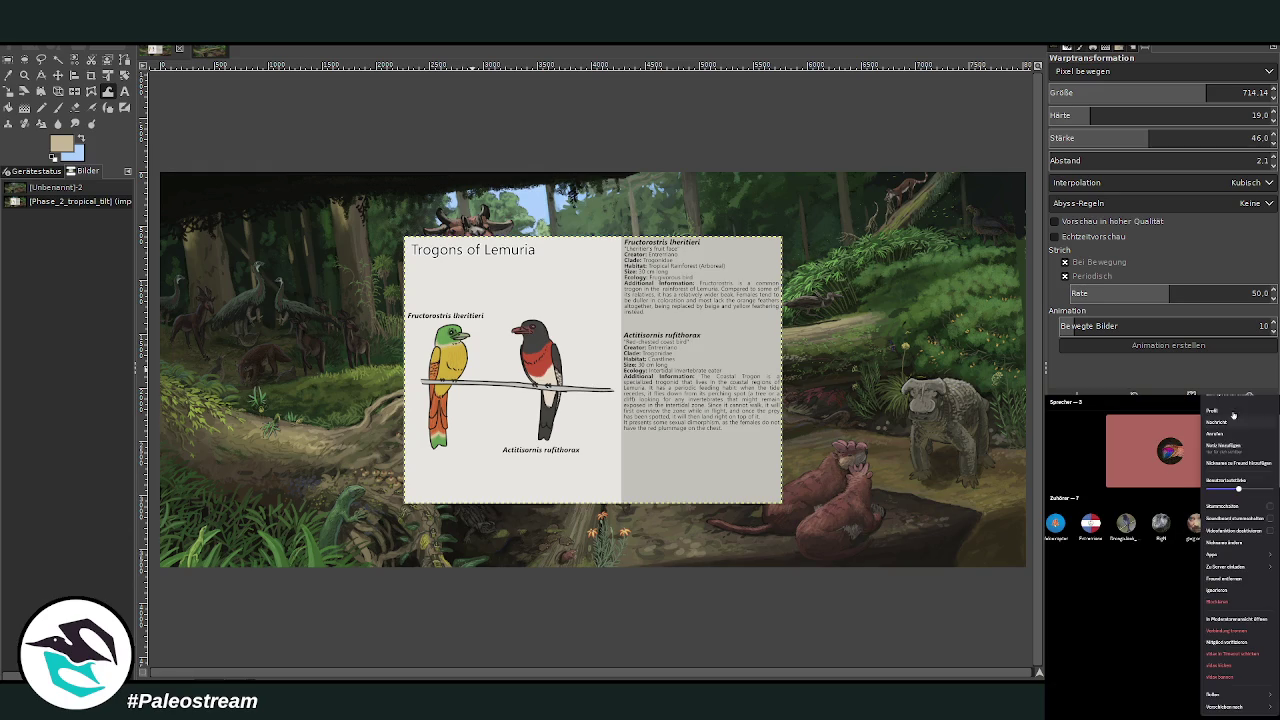
click(1107, 617)
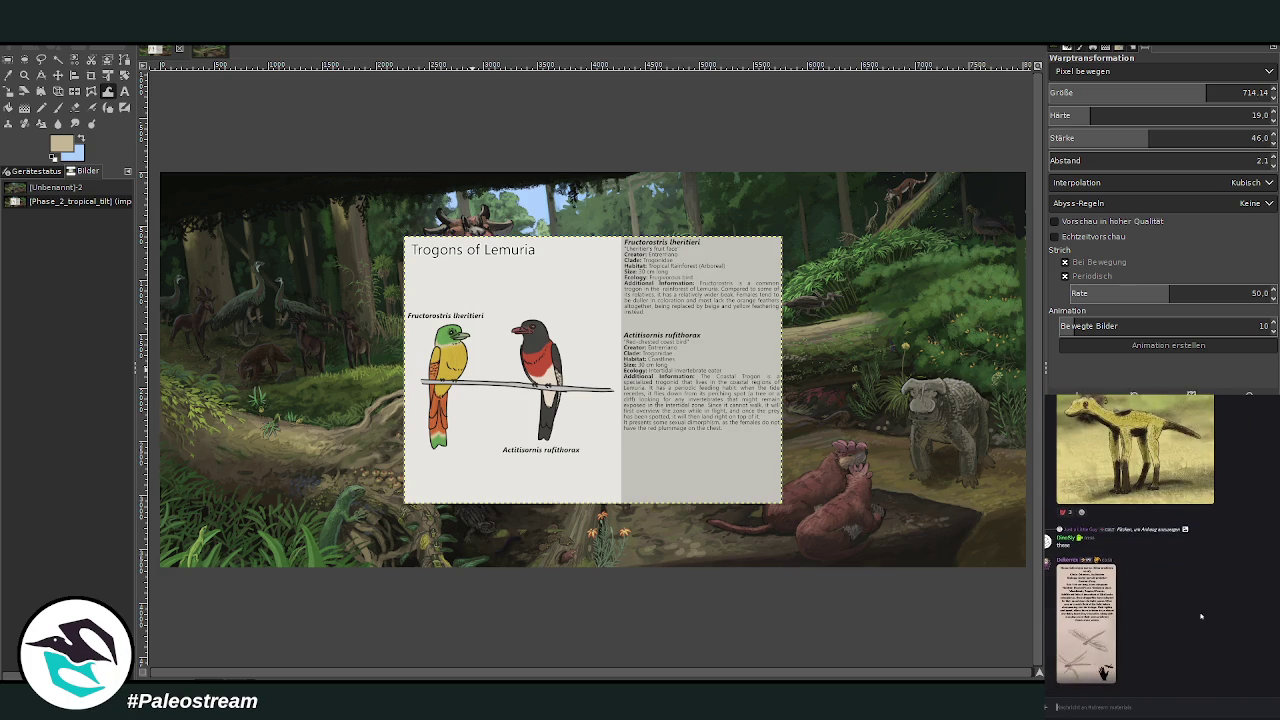
click(1095, 617)
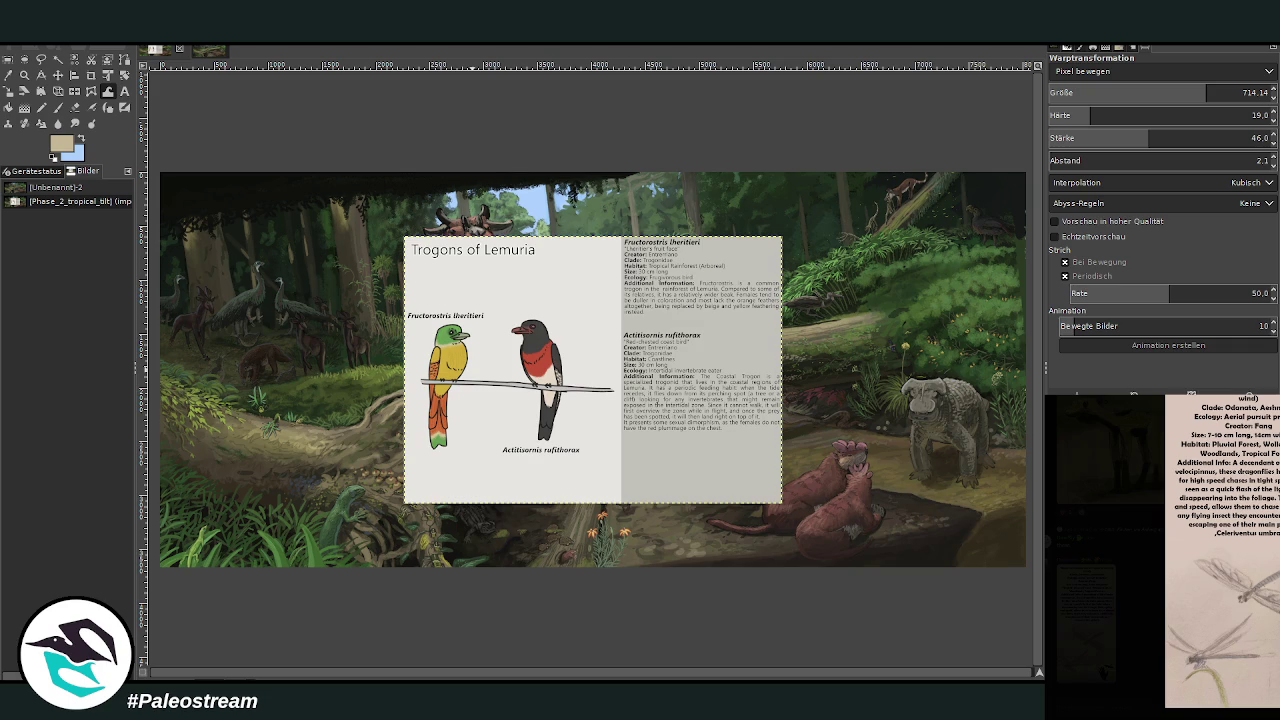
Step: Zoom in on the Trogons of Lemuria card in GIMP and paste the clipboard image
click(24, 75)
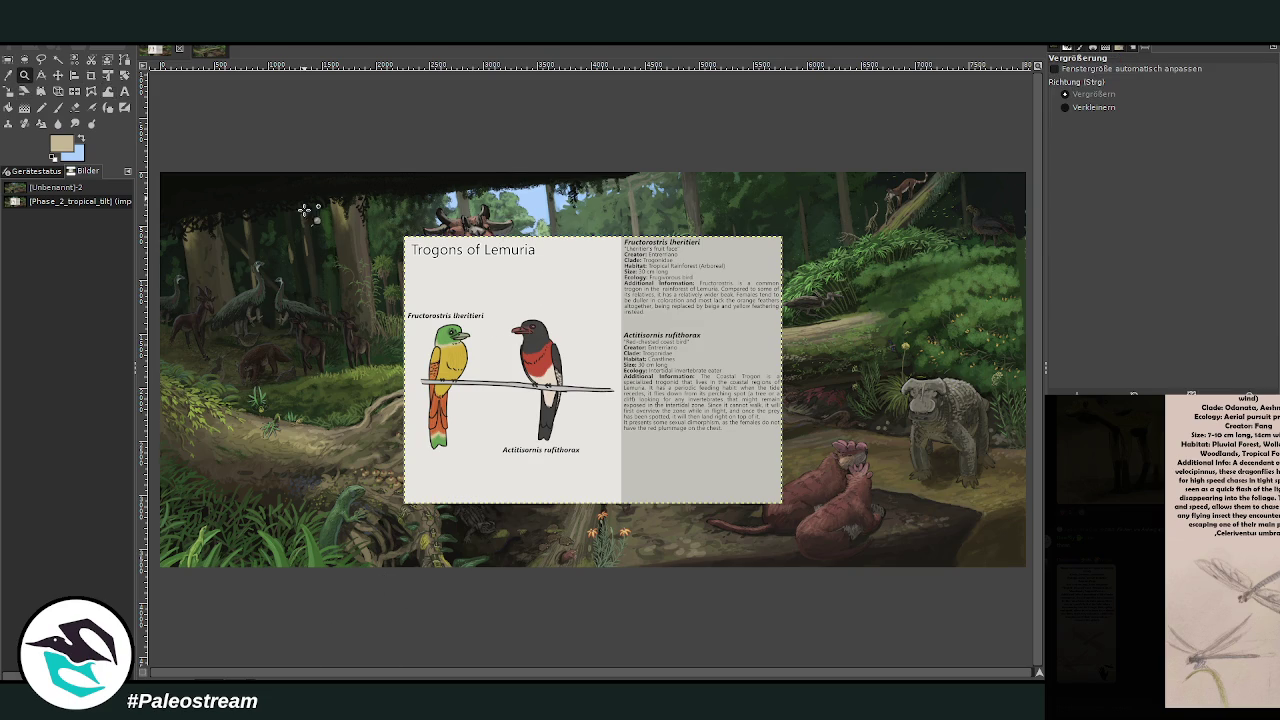
drag(350, 222, 846, 512)
click(91, 75)
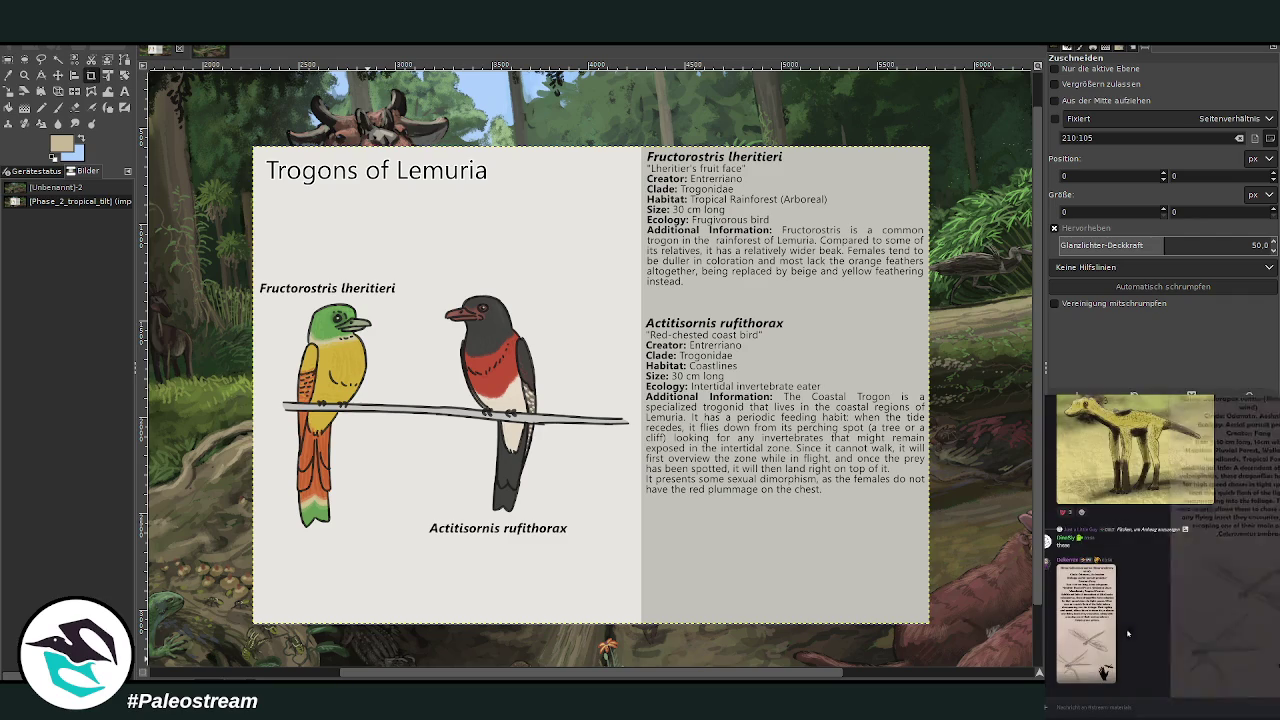
mouse_move(1150, 480)
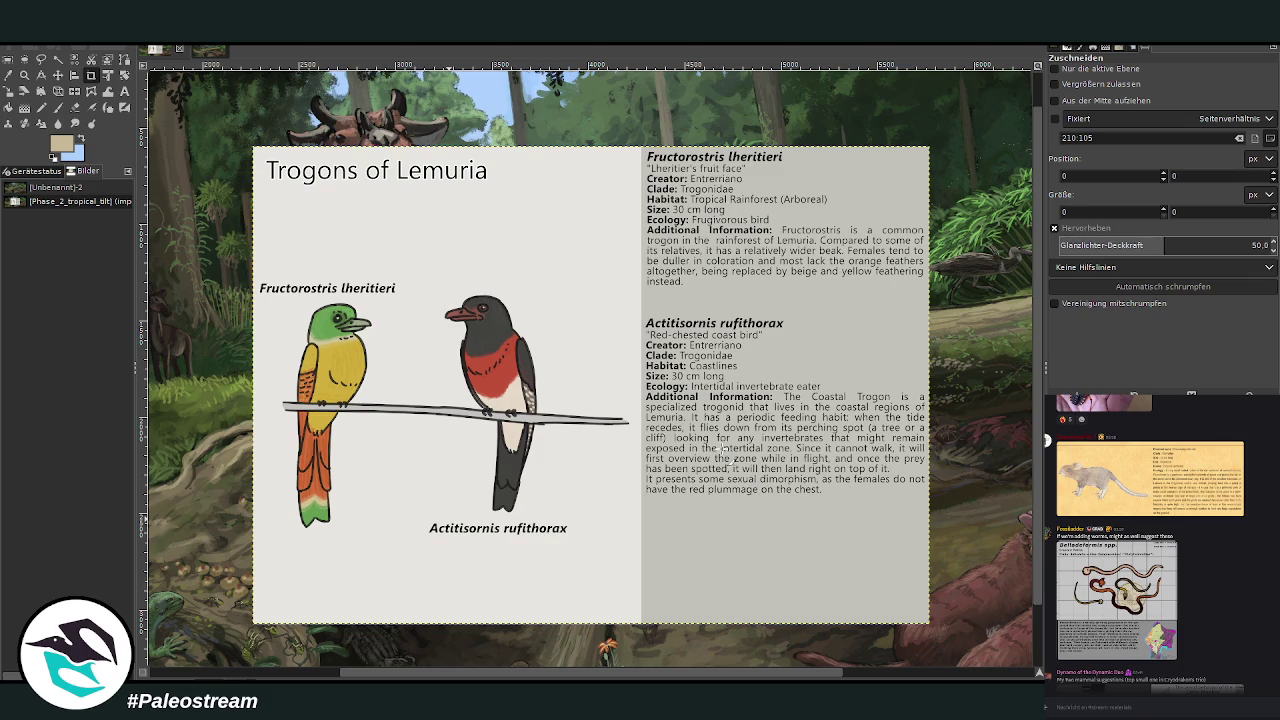
key(ctrl+v)
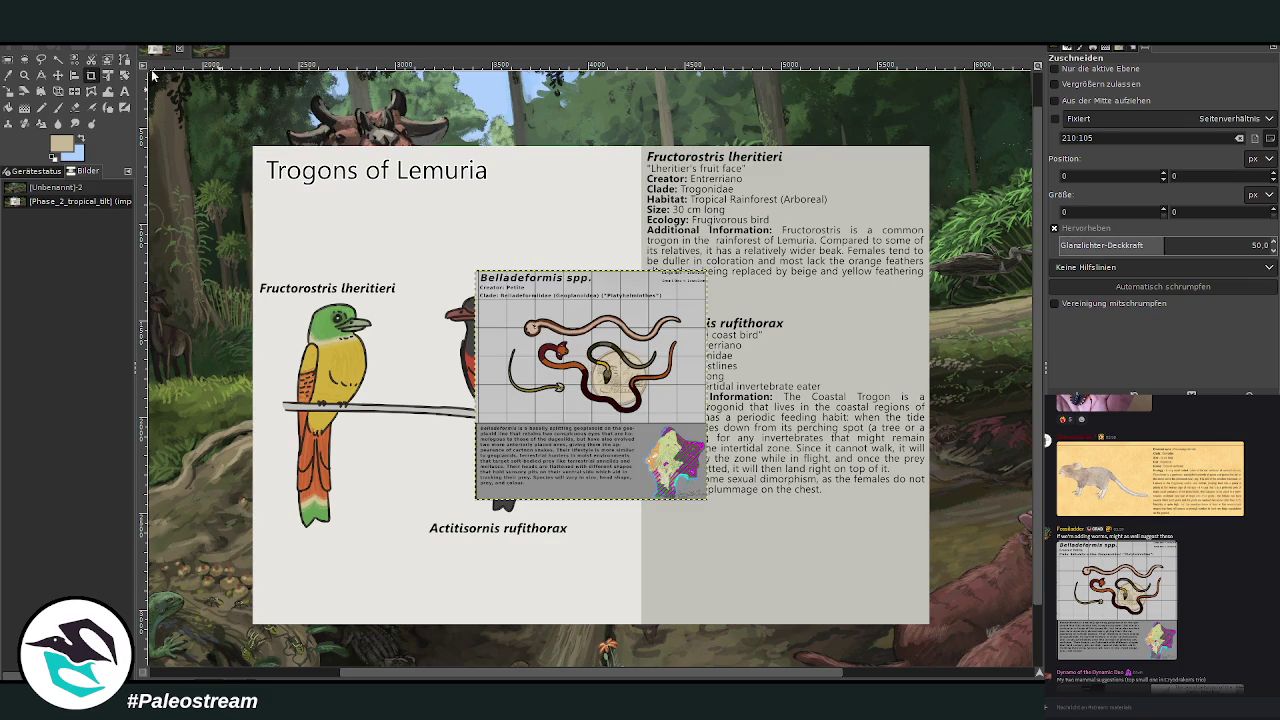
Step: Move the pasted Belladeformis sheet off the trogon card toward its lower right
click(57, 75)
scroll(312, 168, down, 2)
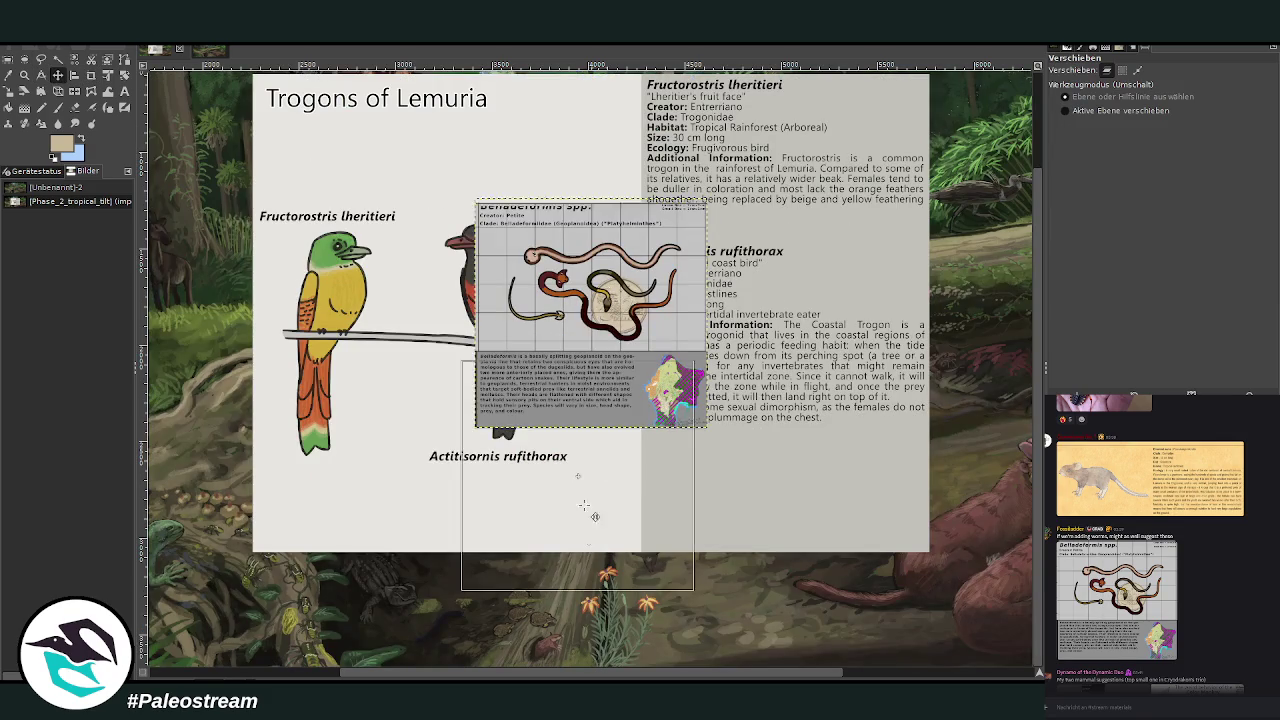
mouse_move(593, 456)
mouse_down()
mouse_move(562, 524)
mouse_move(960, 544)
mouse_up()
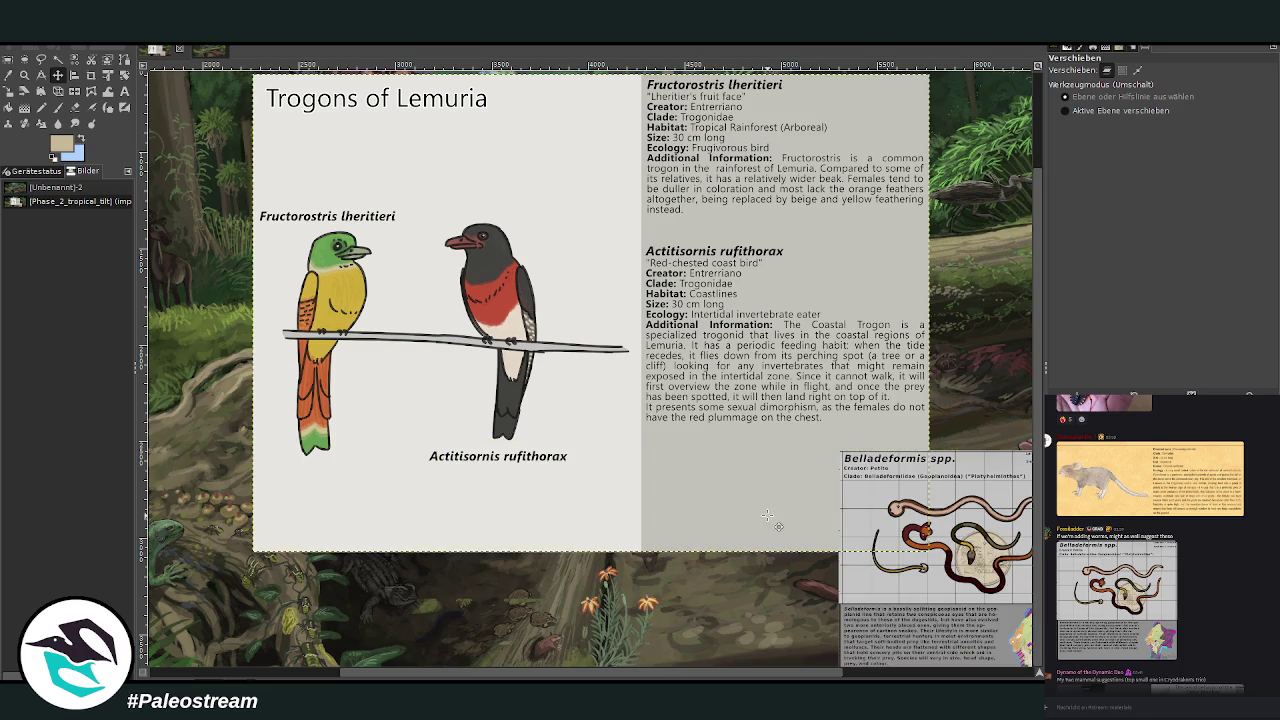
scroll(770, 515, up, 3)
scroll(637, 470, down, 3)
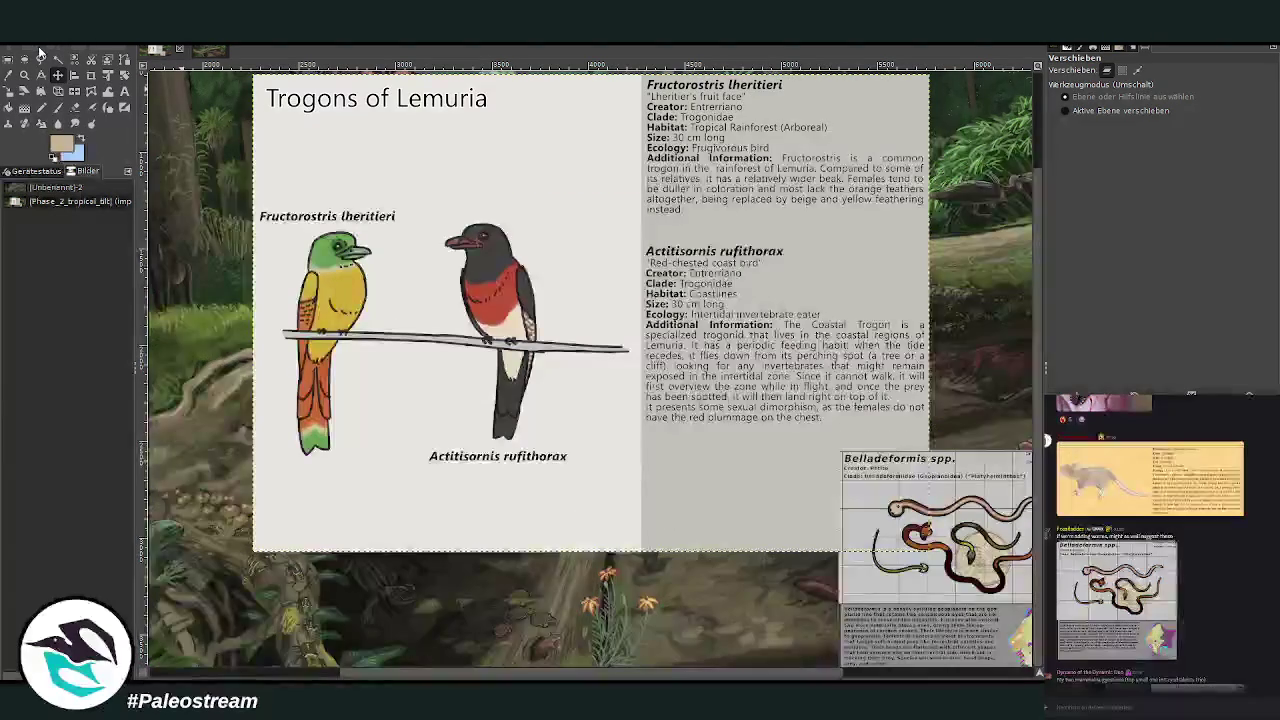
Step: Crop the active layer alone down to the Fructorostris lheritieri bird panel
click(91, 75)
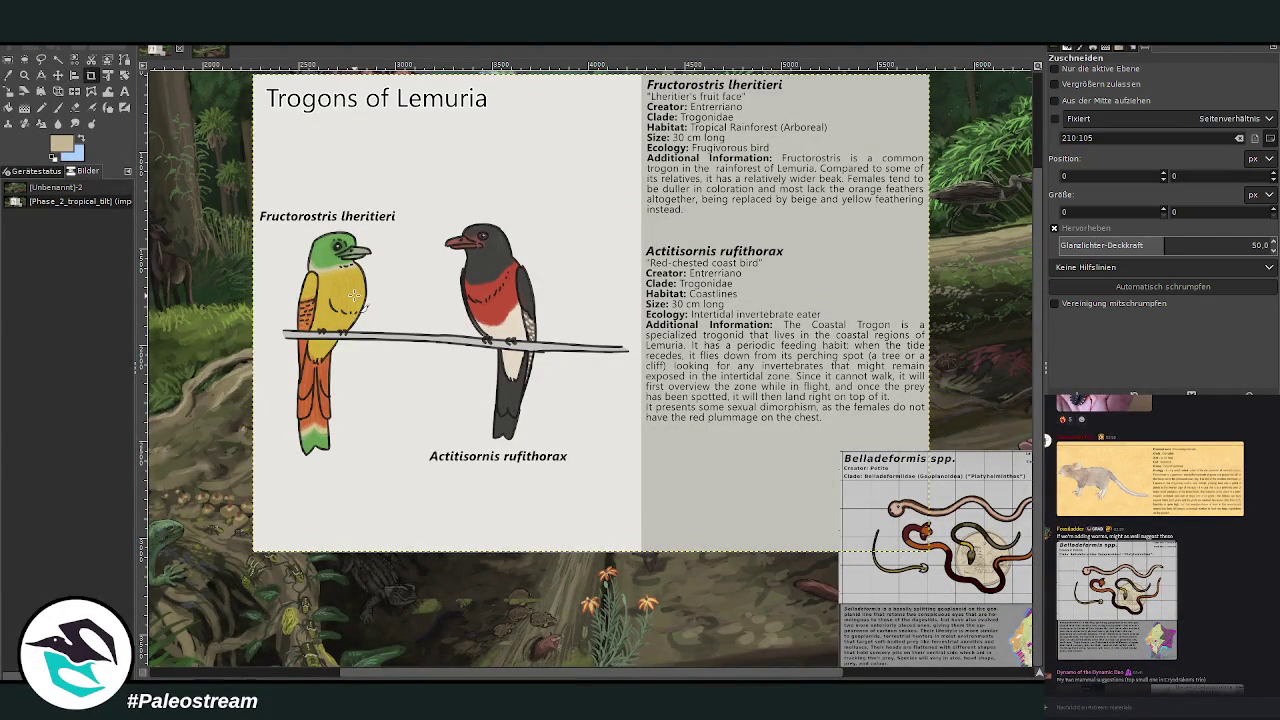
drag(228, 192, 424, 472)
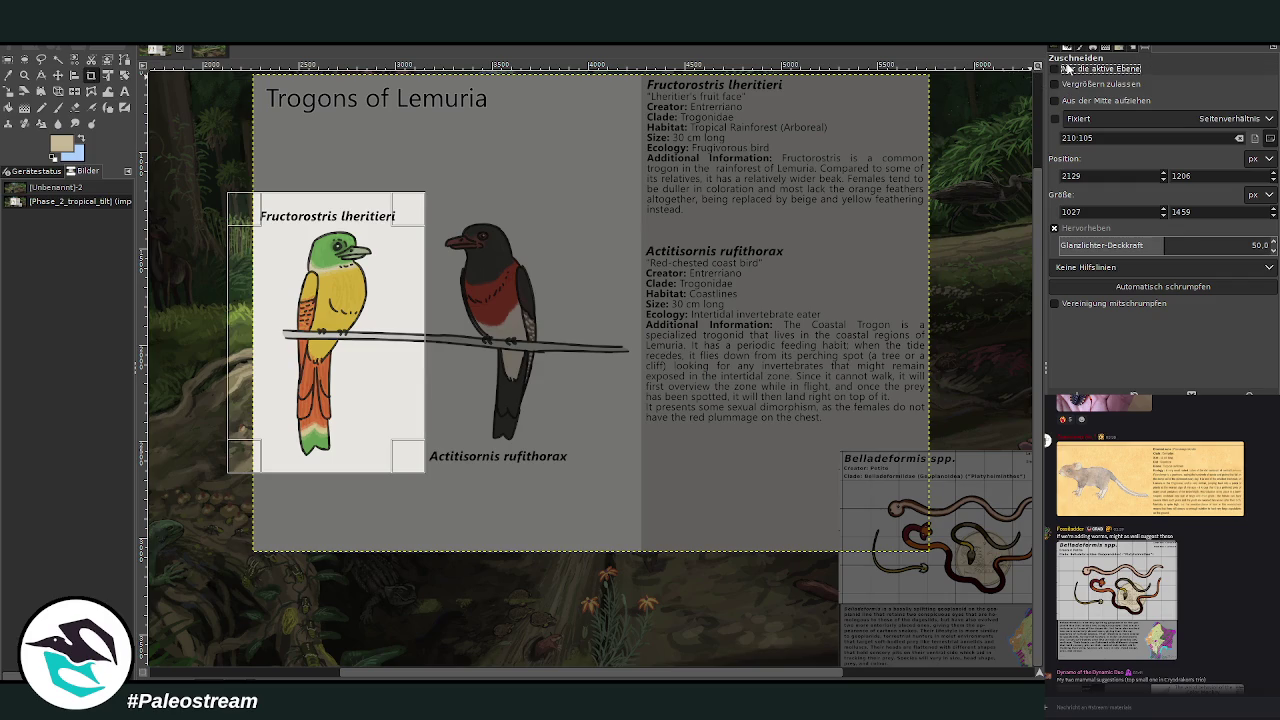
click(1100, 68)
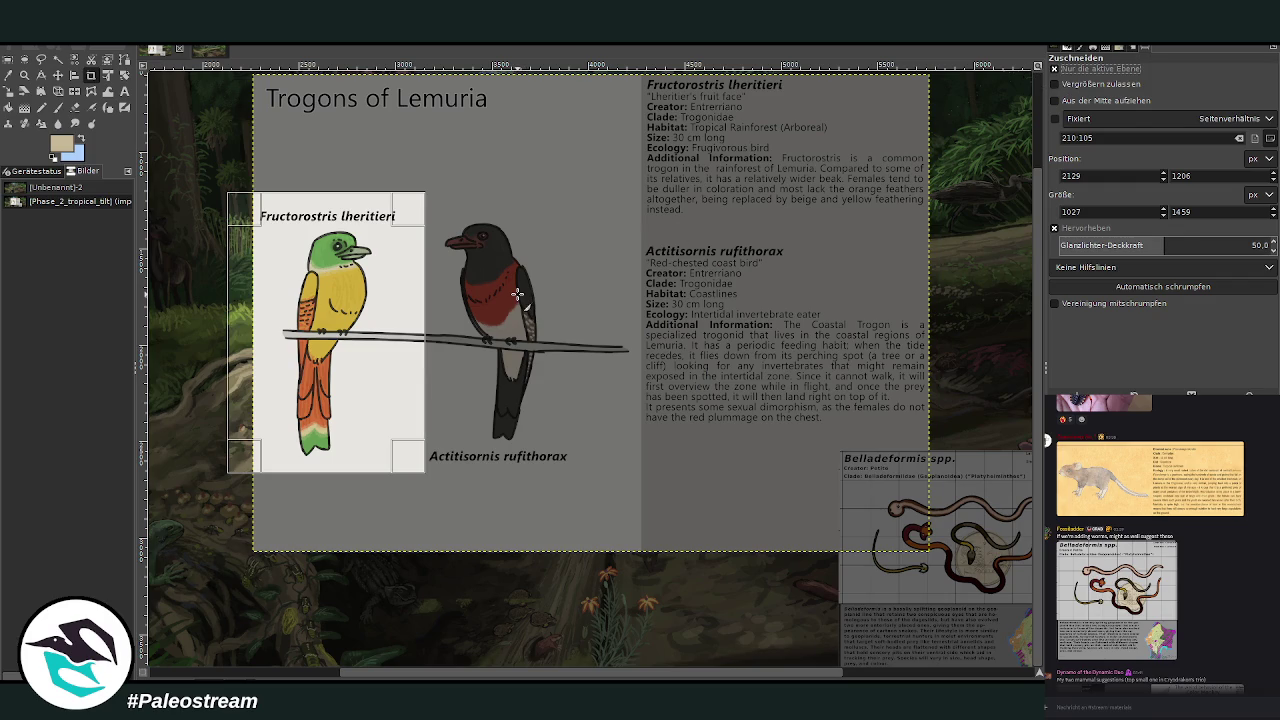
scroll(517, 293, up, 3)
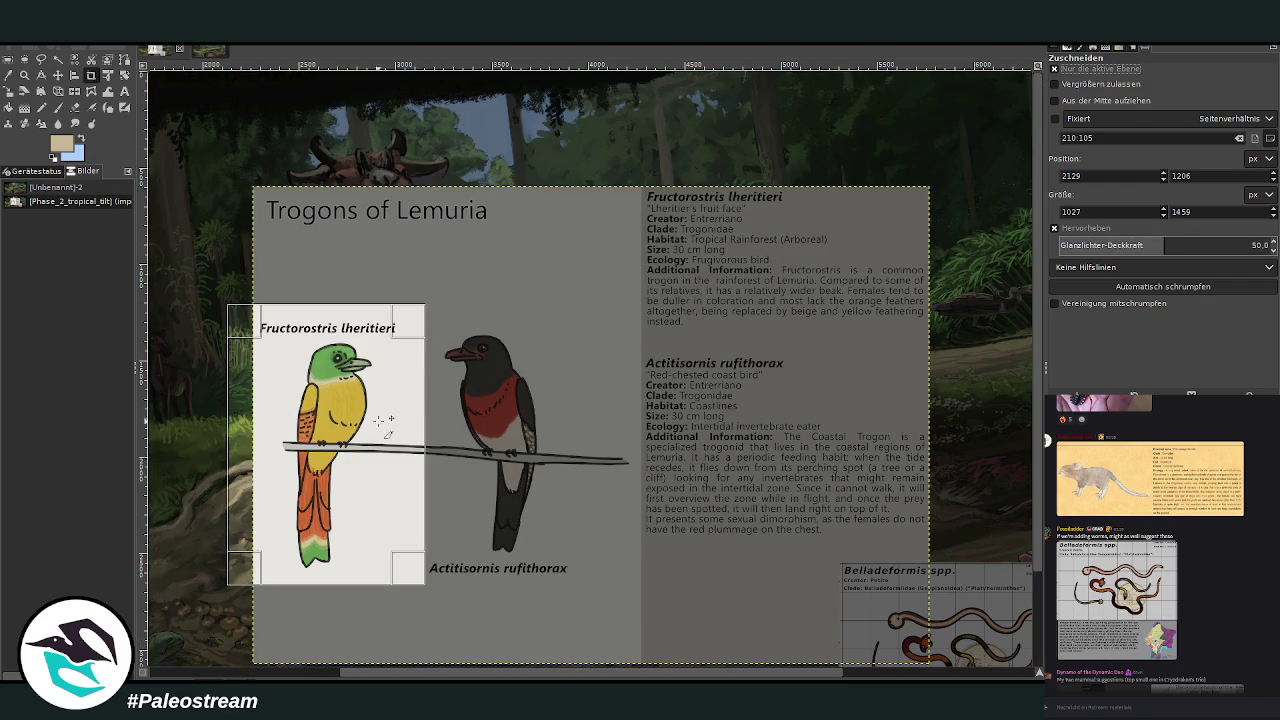
drag(340, 395, 364, 398)
key(Return)
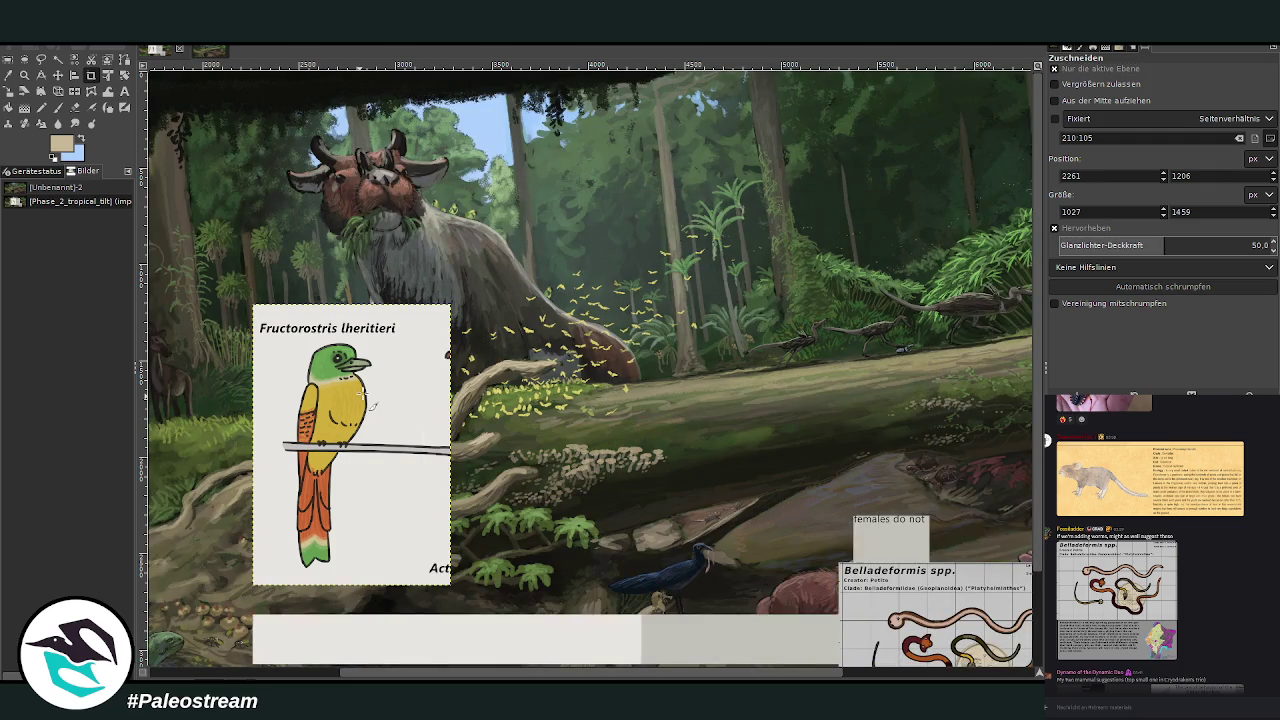
Step: Move the cropped Fructorostris lheritieri card over the forest, up and to the right
click(42, 76)
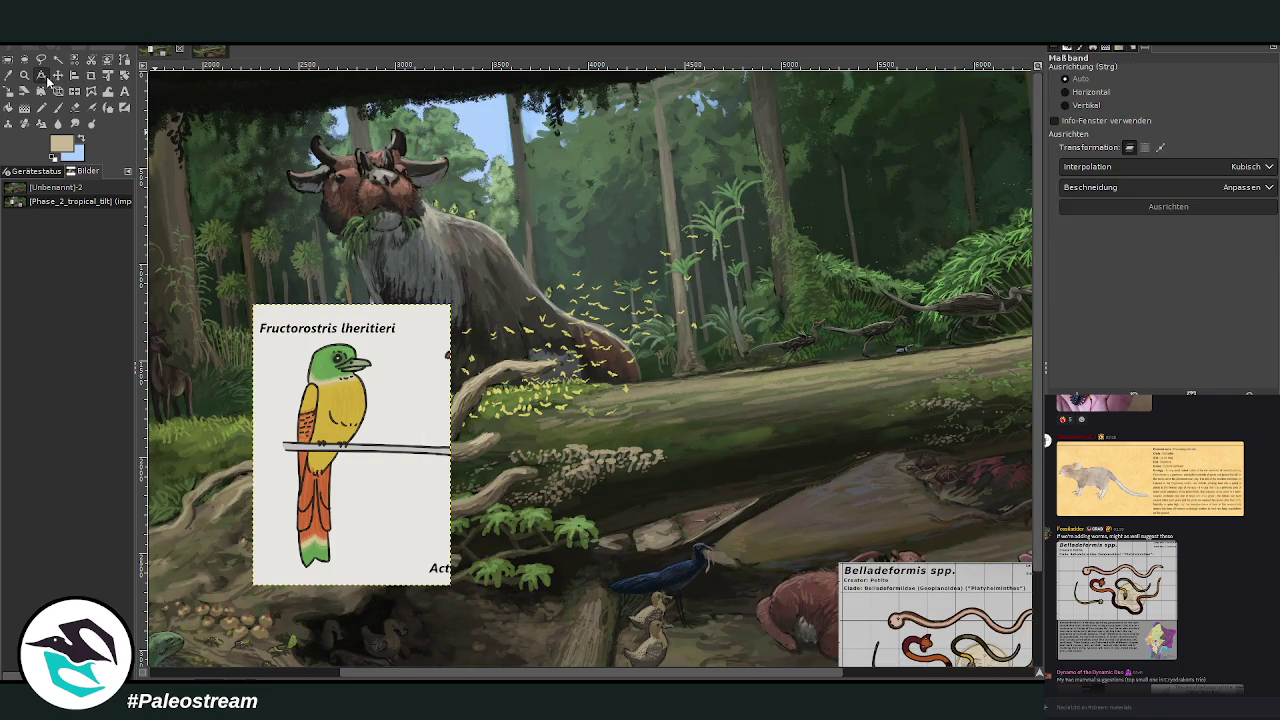
click(57, 75)
drag(660, 368, 841, 318)
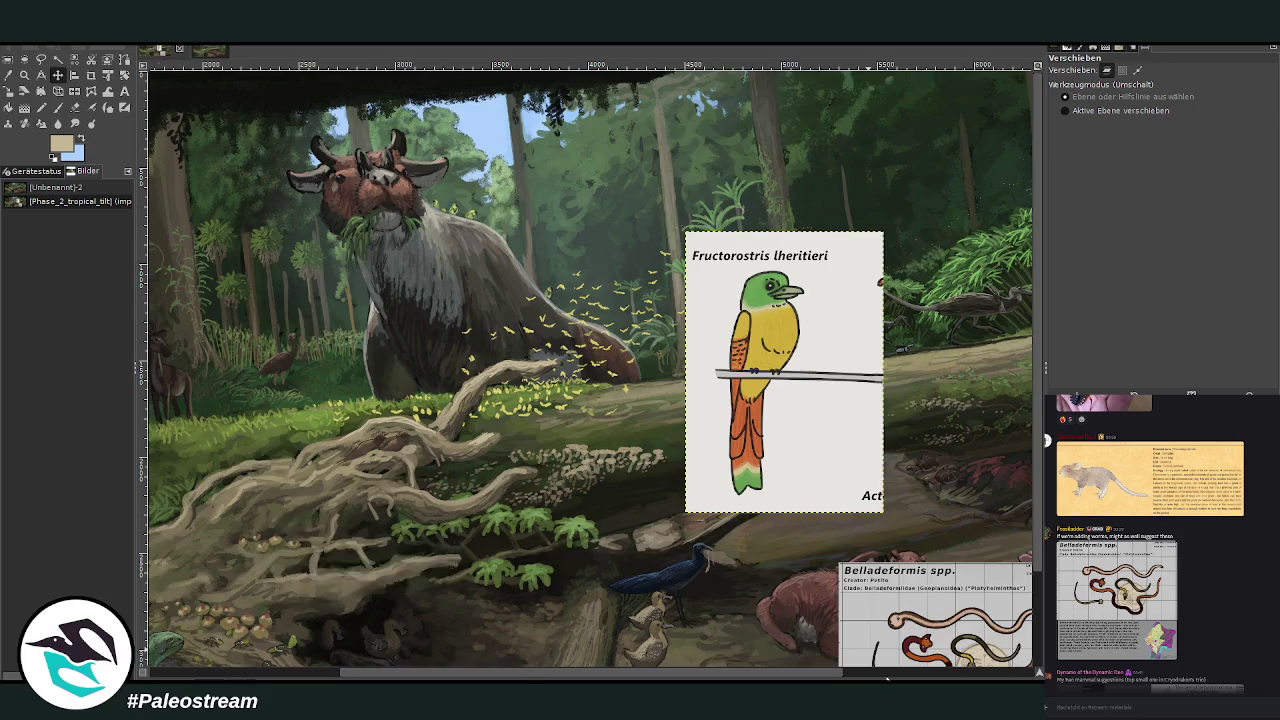
scroll(730, 598, right, 5)
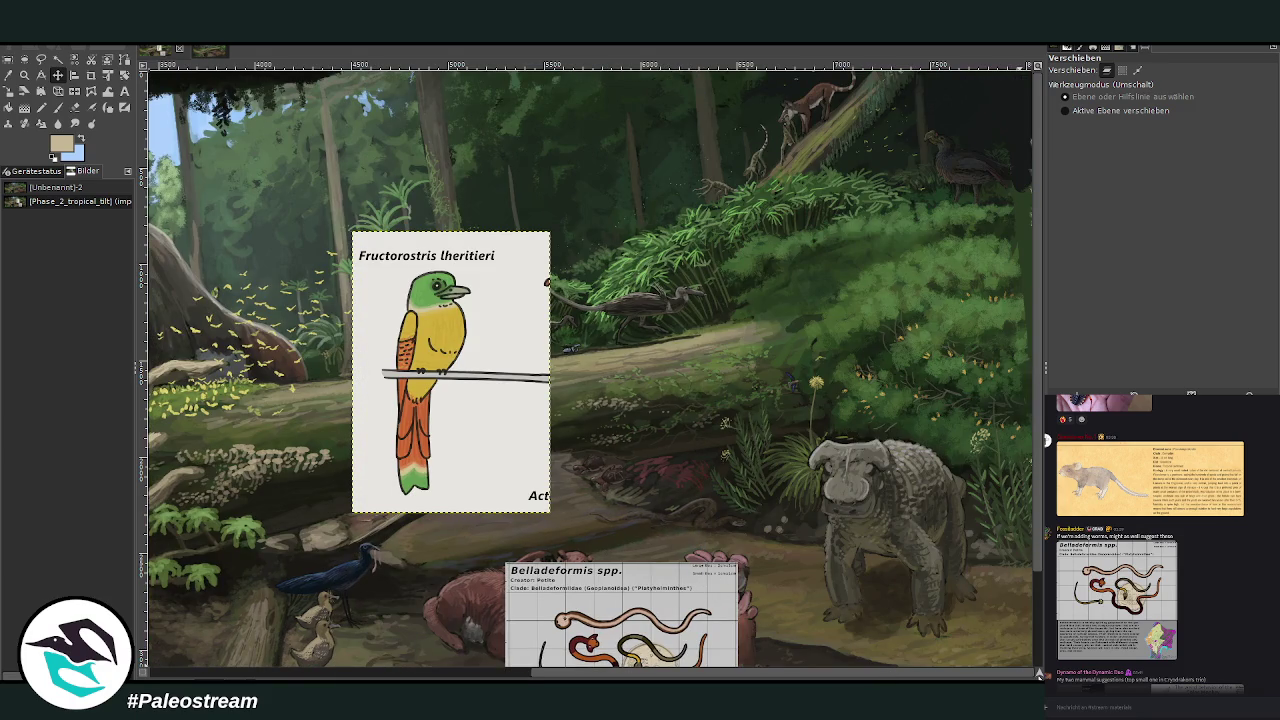
scroll(912, 546, left, 2)
scroll(912, 546, up, 3)
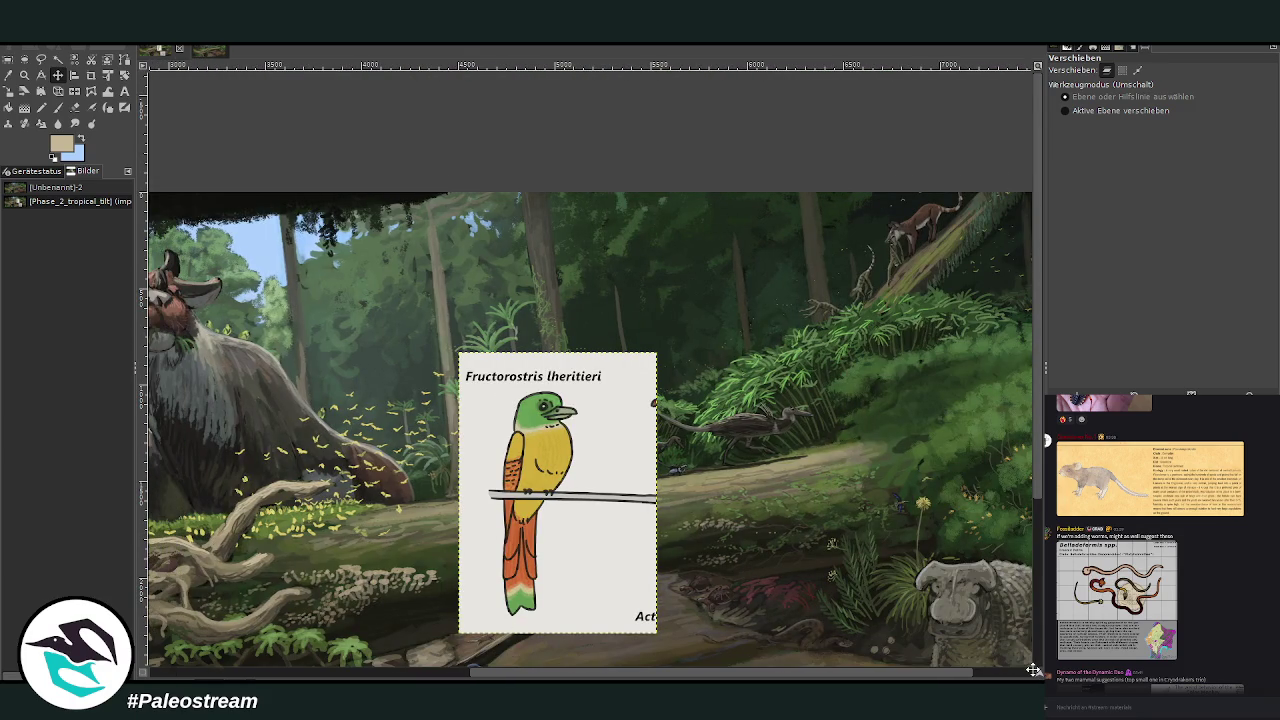
drag(1034, 669, 1031, 671)
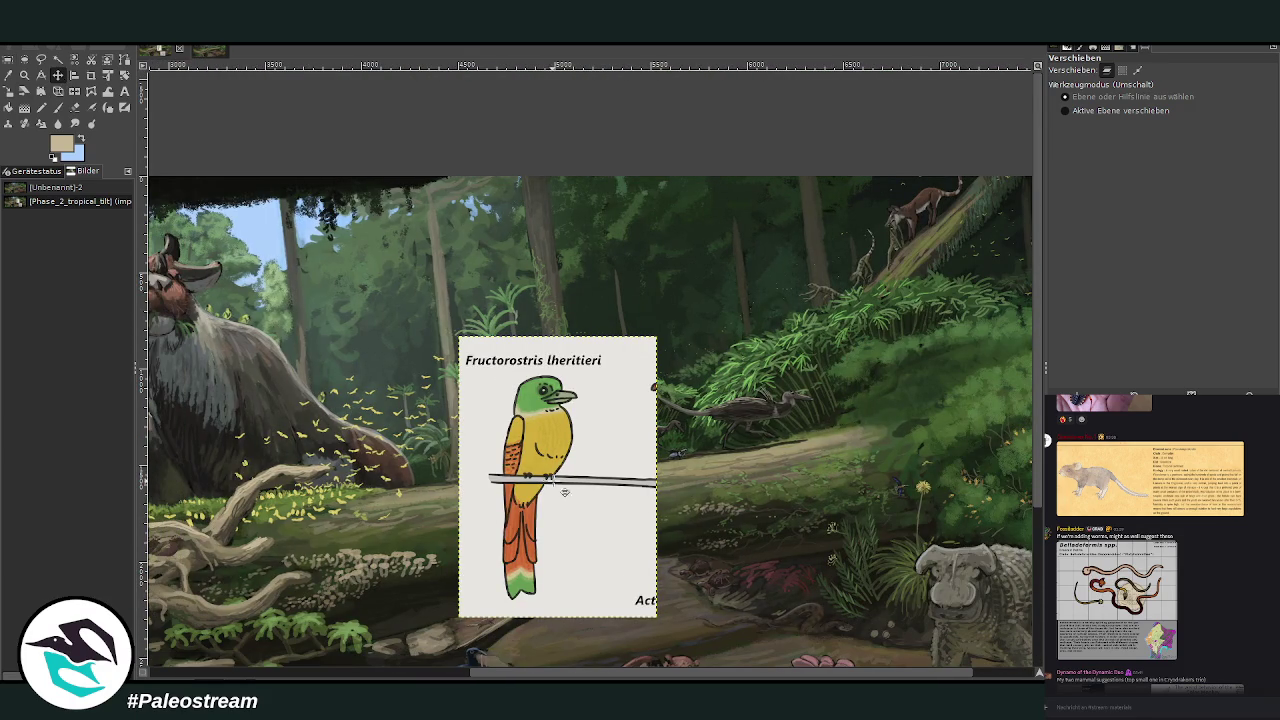
drag(533, 463, 700, 388)
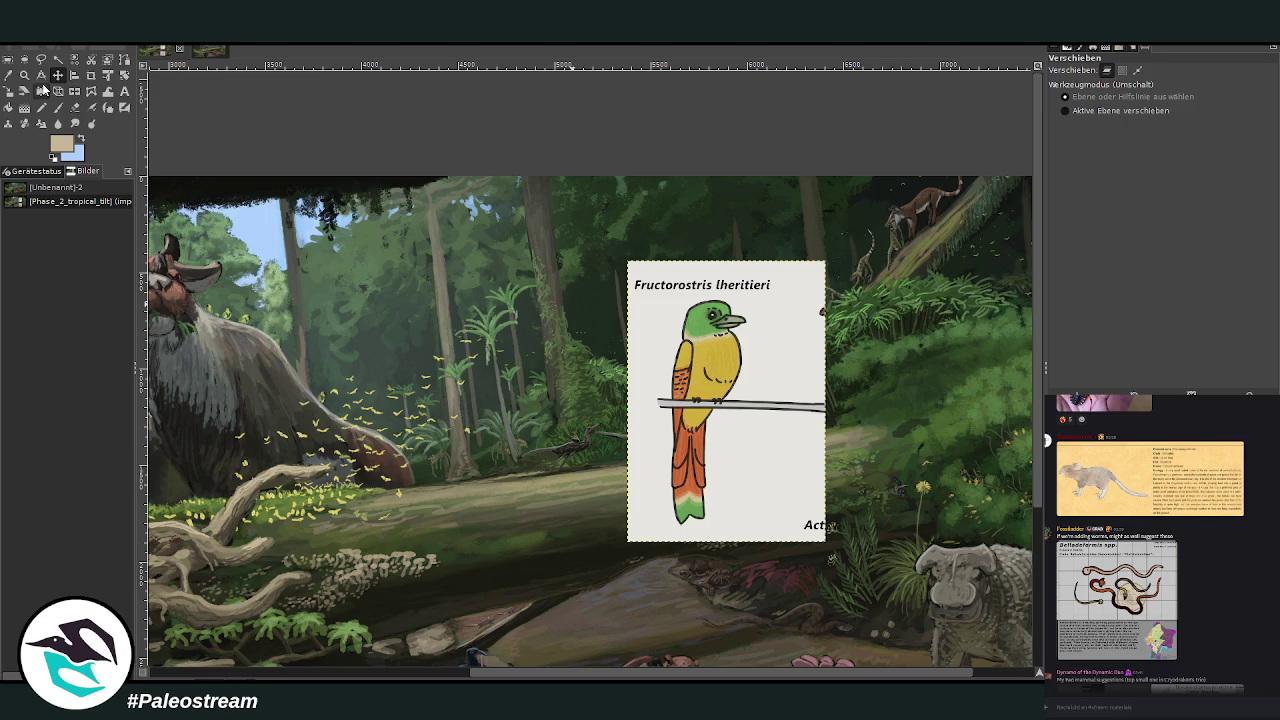
Step: Zoom in closely on the bird reference card, then briefly preview a forest picture in chat
click(24, 75)
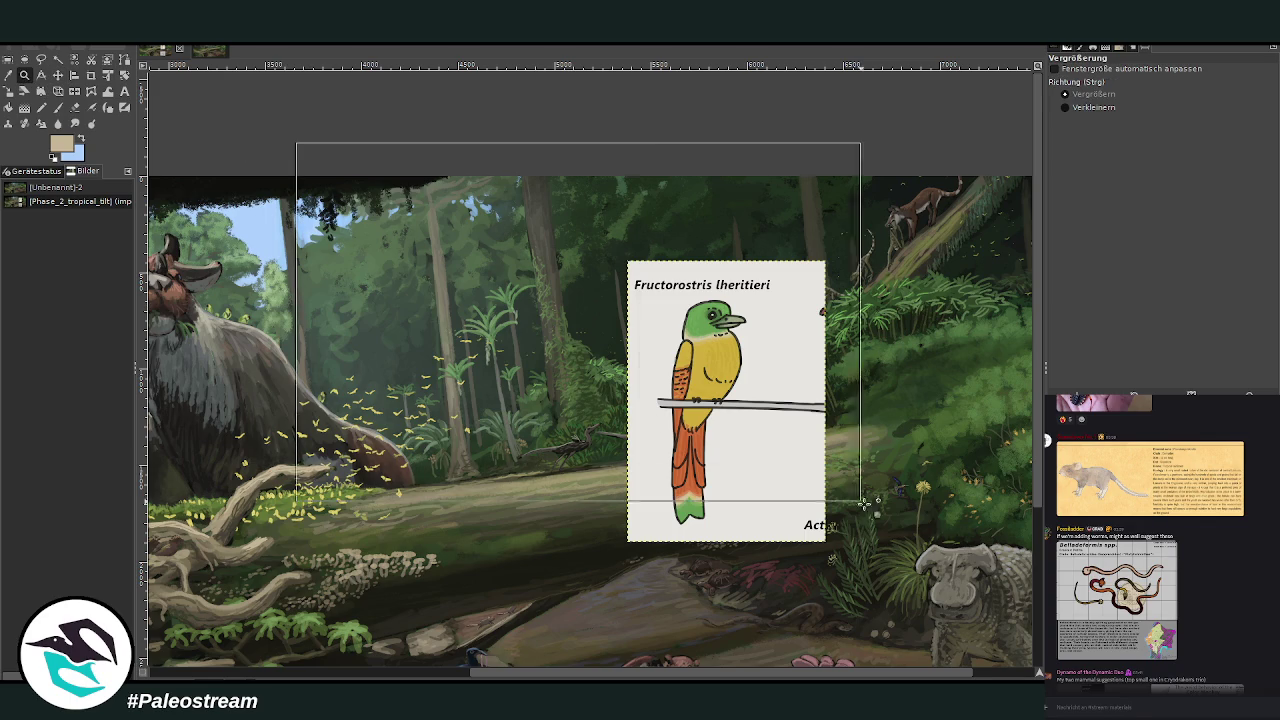
drag(294, 142, 766, 504)
drag(406, 184, 744, 484)
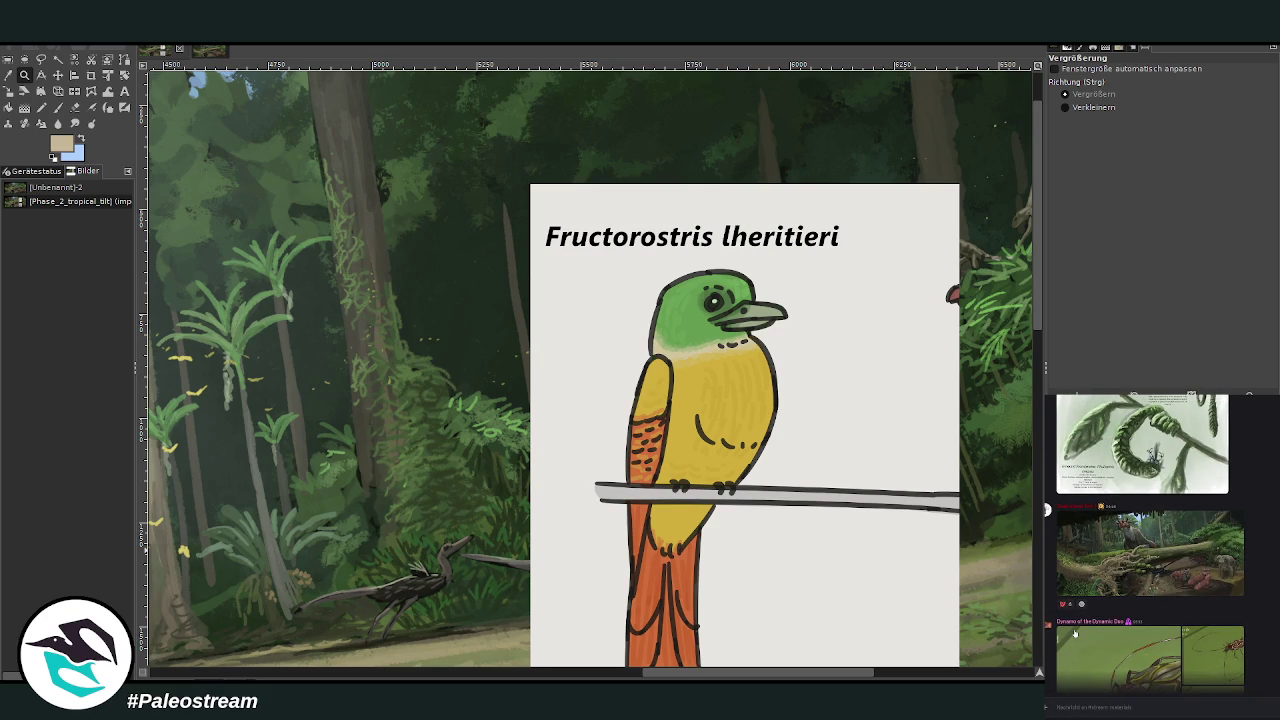
mouse_move(1150, 553)
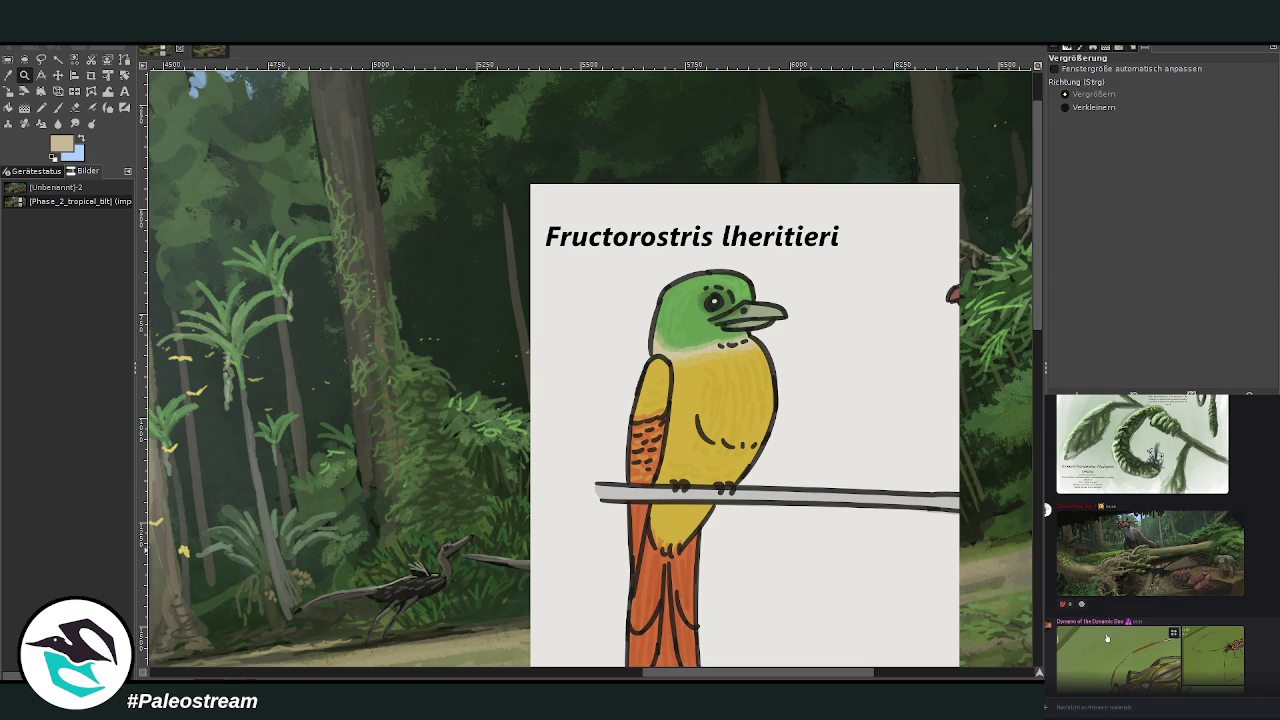
click(1088, 581)
click(1158, 703)
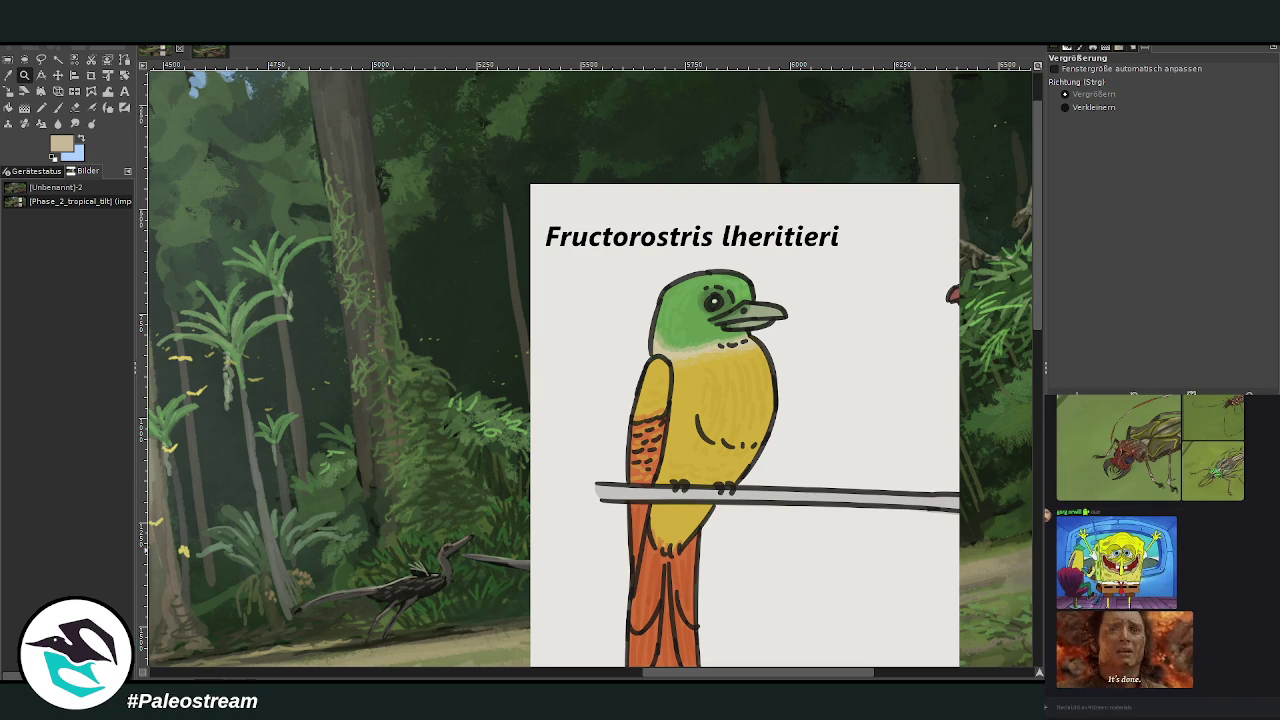
Step: Move the reference card down and left, and pick the bird's yellow as the paint colour
key(m)
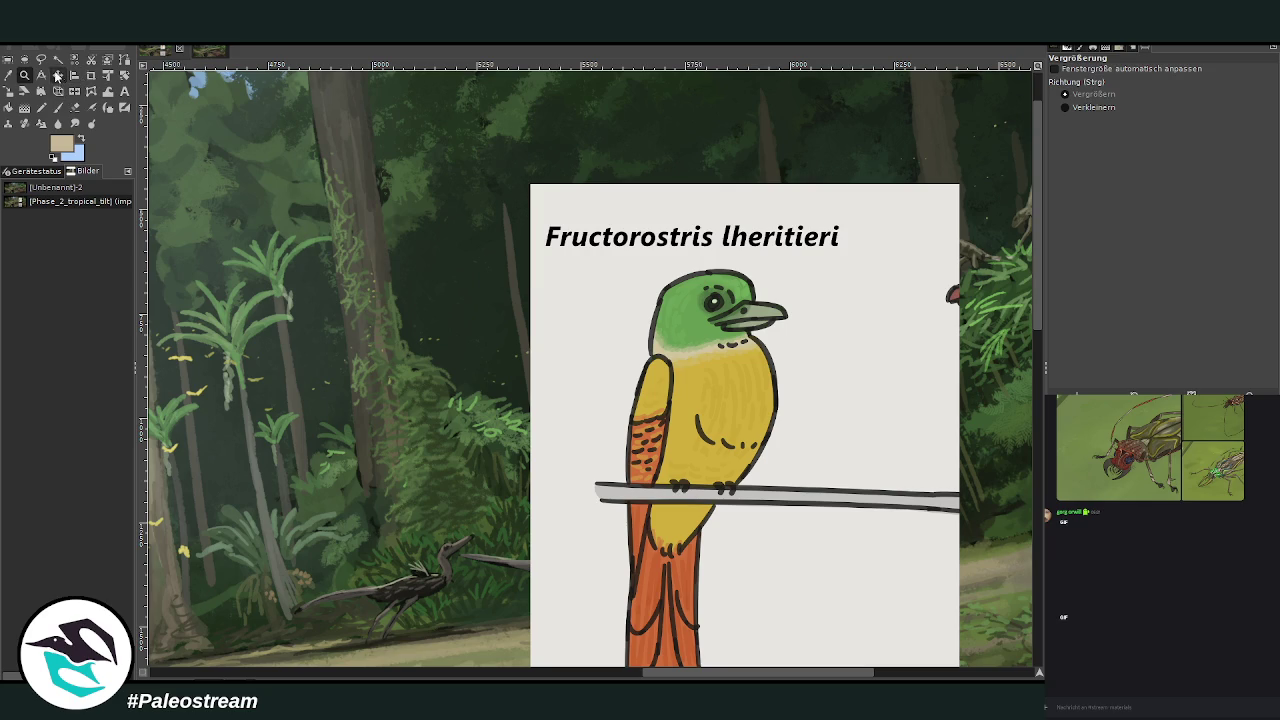
drag(615, 361, 592, 540)
key(o)
click(713, 556)
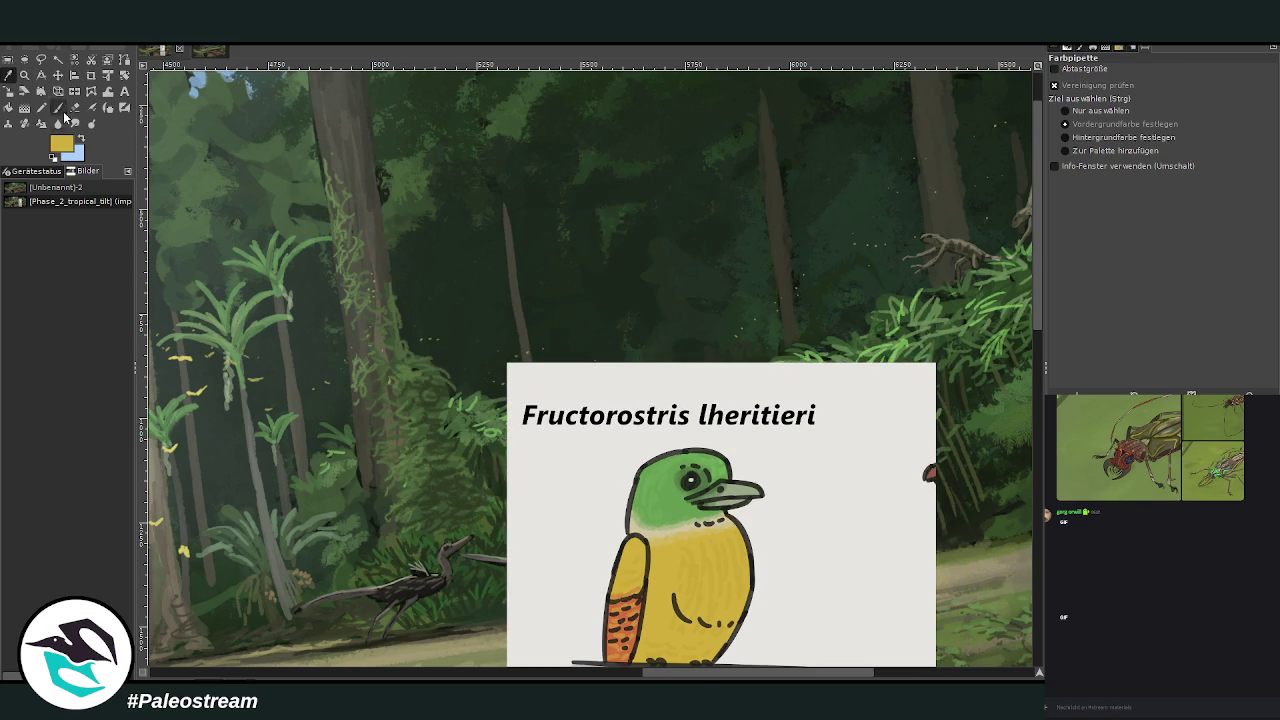
Step: Set the Paintbrush to size 32 and opacity 75.7, and dab two yellow bird spots in the canopy
click(58, 107)
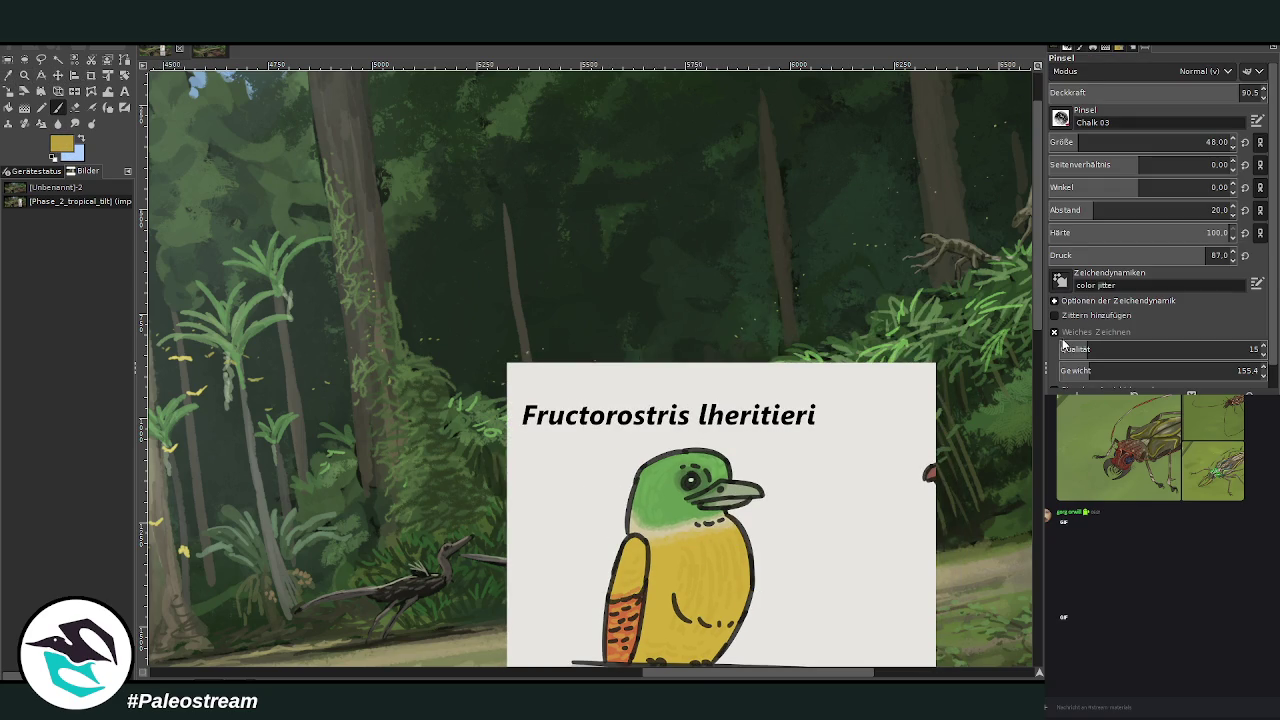
click(1075, 142)
click(1203, 93)
click(1069, 142)
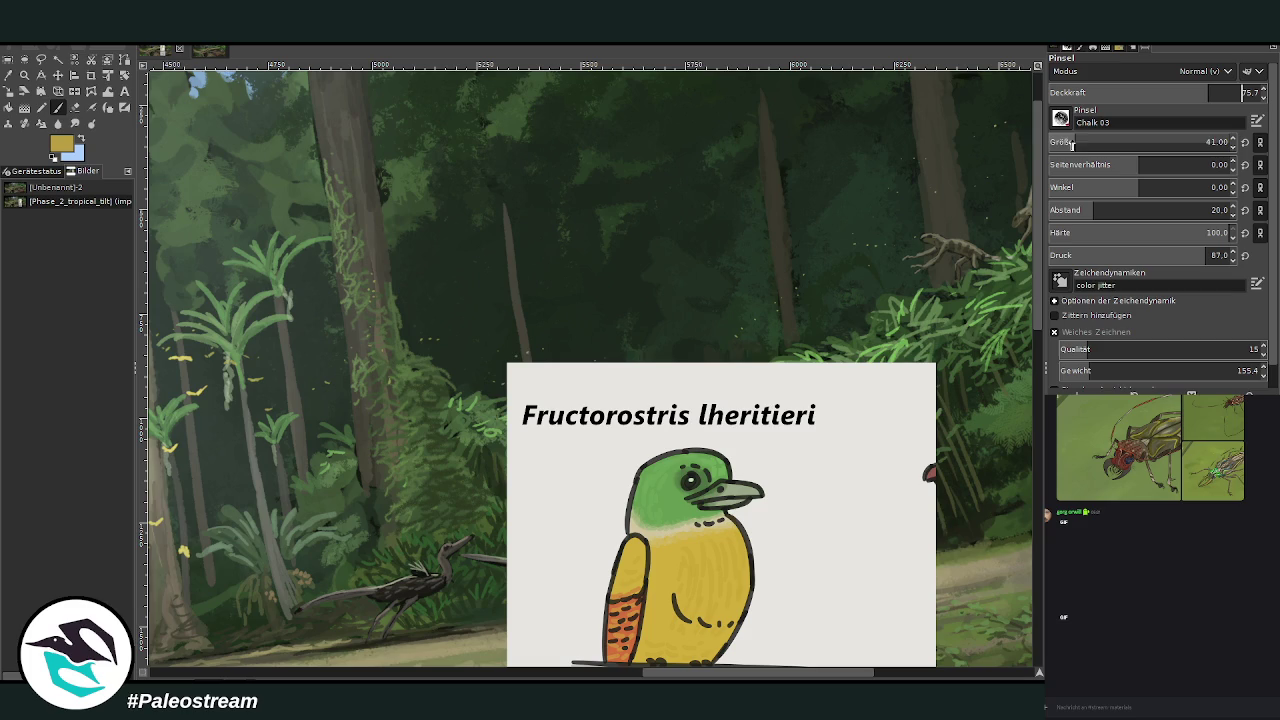
click(675, 237)
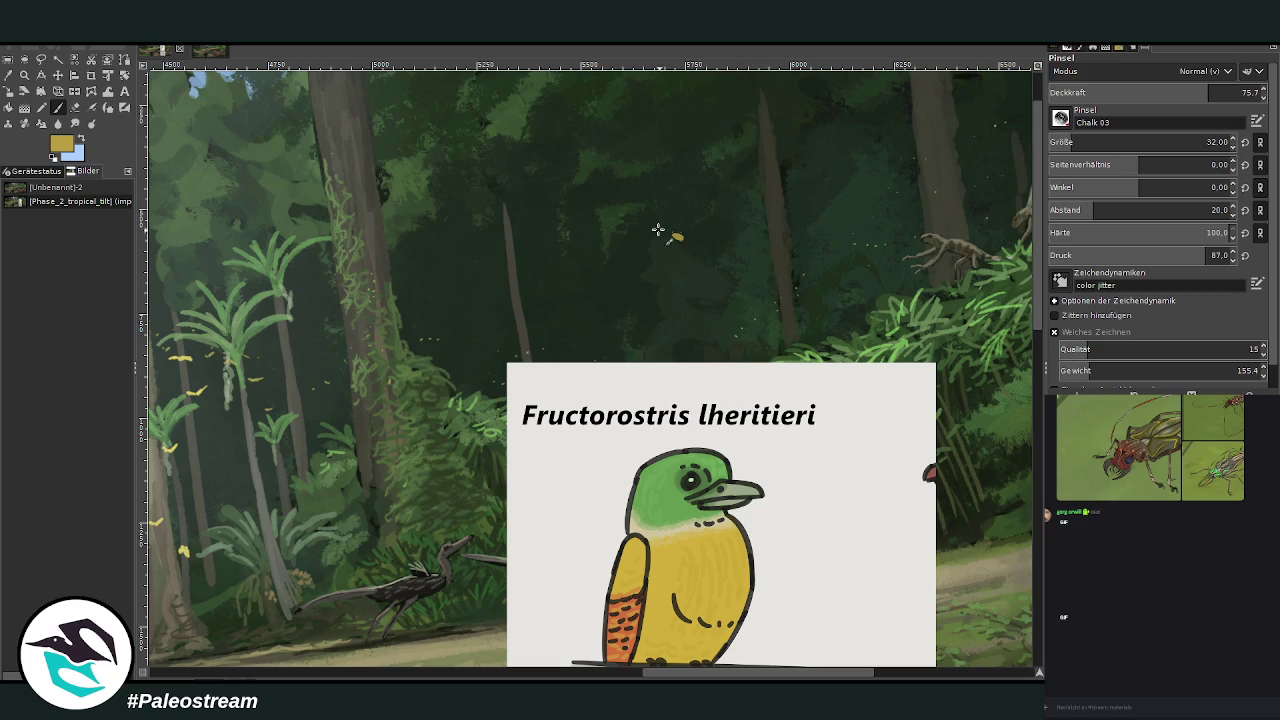
click(582, 232)
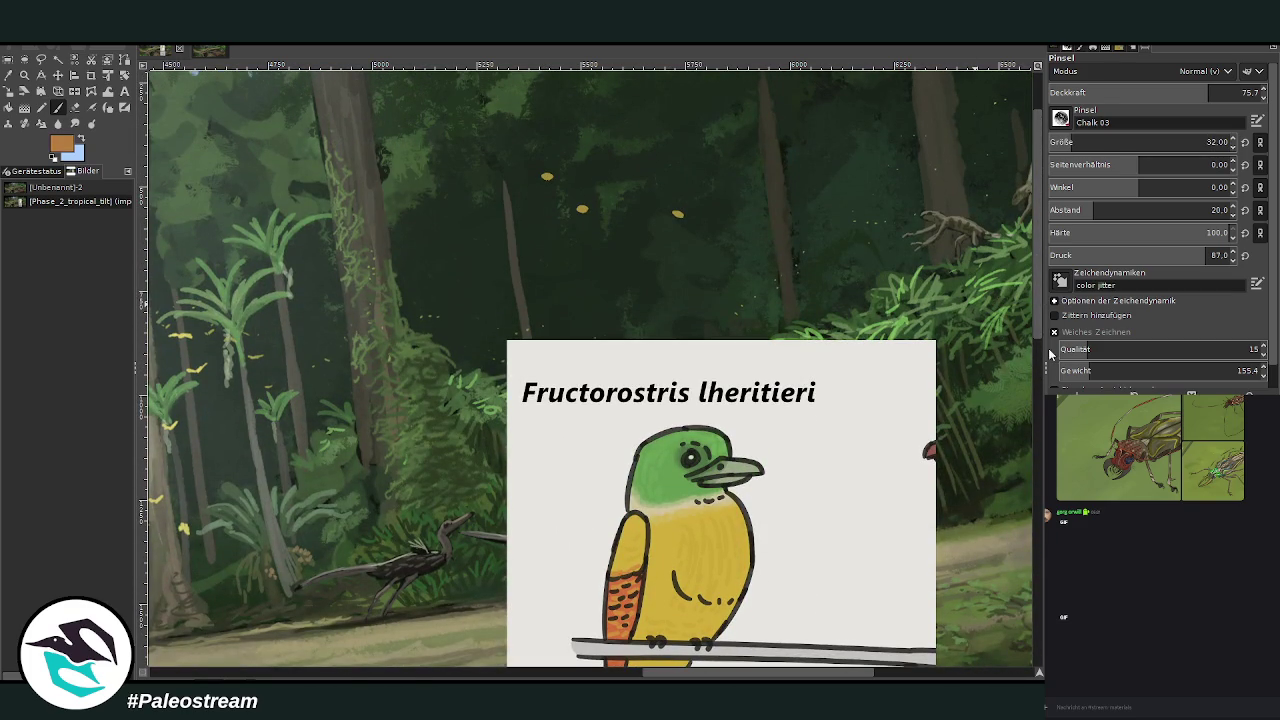
Step: At brush size 22, paint tails and shape the three yellow marks into birds
click(1055, 142)
drag(679, 213, 697, 216)
drag(584, 208, 600, 207)
drag(547, 176, 568, 176)
drag(690, 216, 704, 217)
drag(1035, 212, 1033, 228)
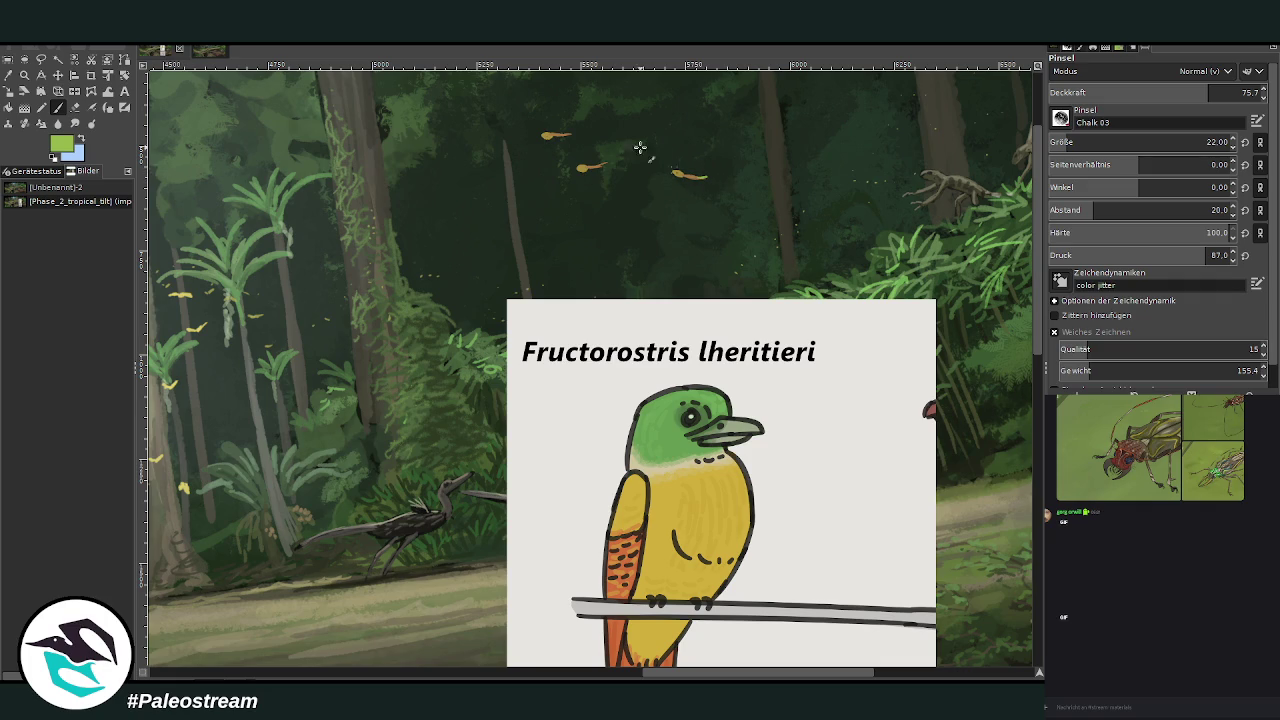
drag(598, 166, 610, 164)
drag(538, 124, 548, 132)
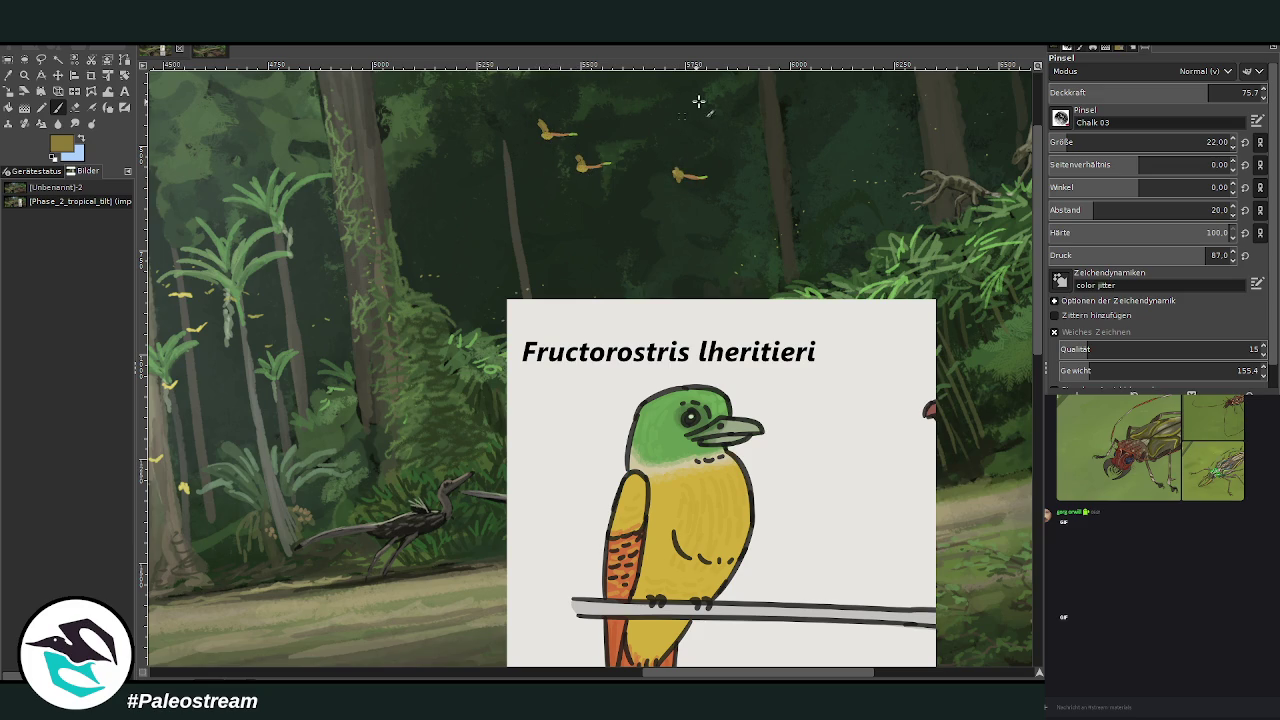
Step: Add light beige highlights to each of the three birds
ctrl+click(1020, 318)
drag(676, 170, 679, 177)
click(580, 166)
drag(545, 123, 549, 128)
Step: Zoom in on the birds, repaint their green heads and erase a stray mark on the third
key(z)
drag(391, 95, 779, 513)
key(p)
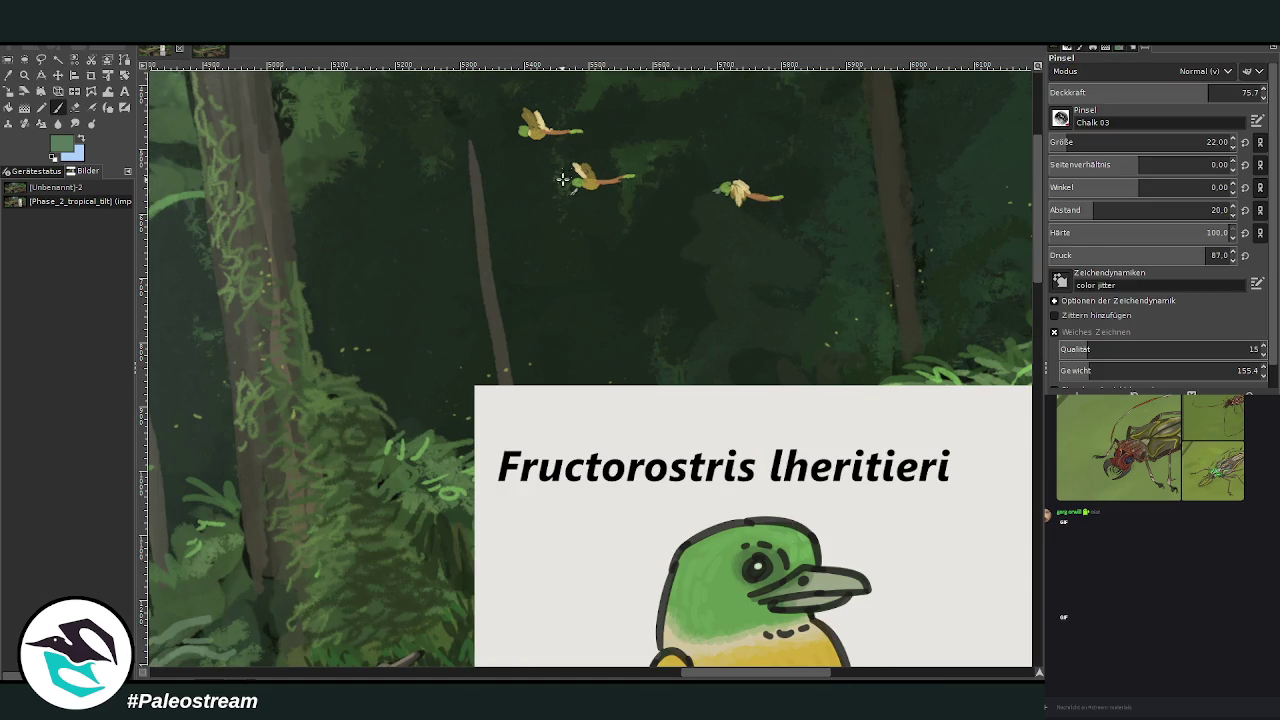
drag(520, 130, 512, 131)
drag(722, 188, 716, 192)
key(shift+e)
drag(716, 194, 722, 178)
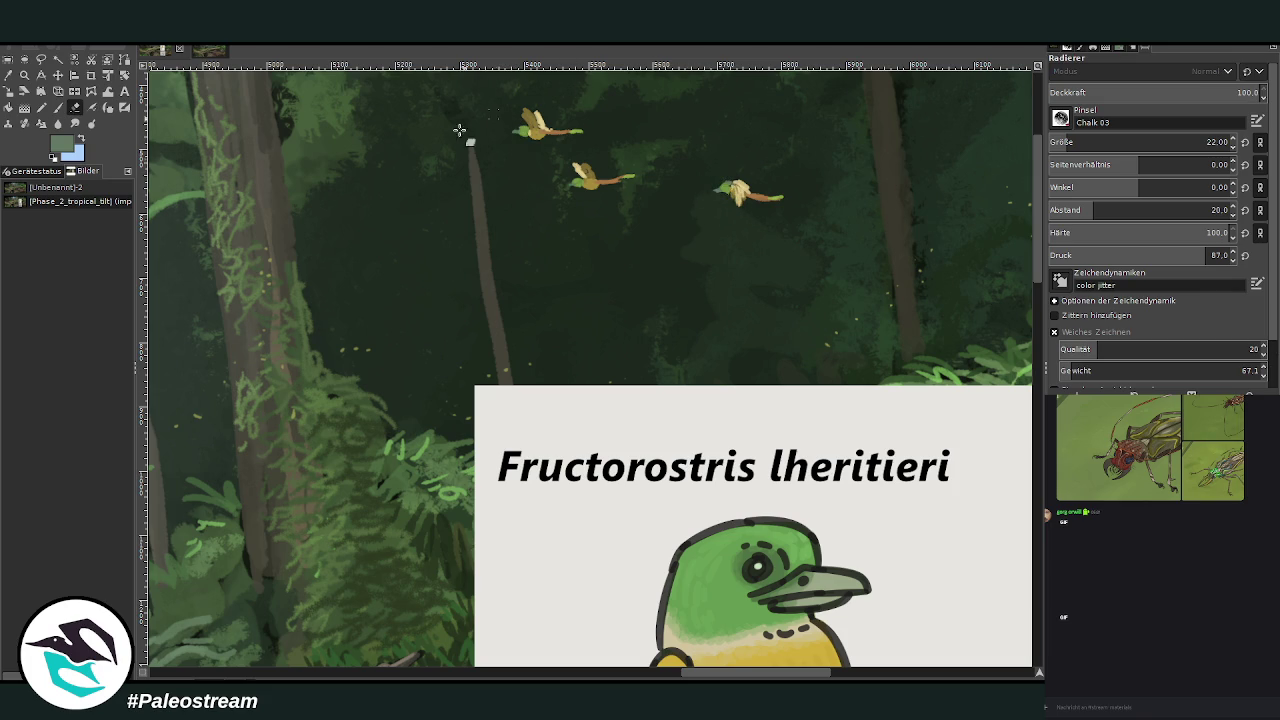
Step: Sample the birds' olive and tail orange, then choose green as the paint colour
key(o)
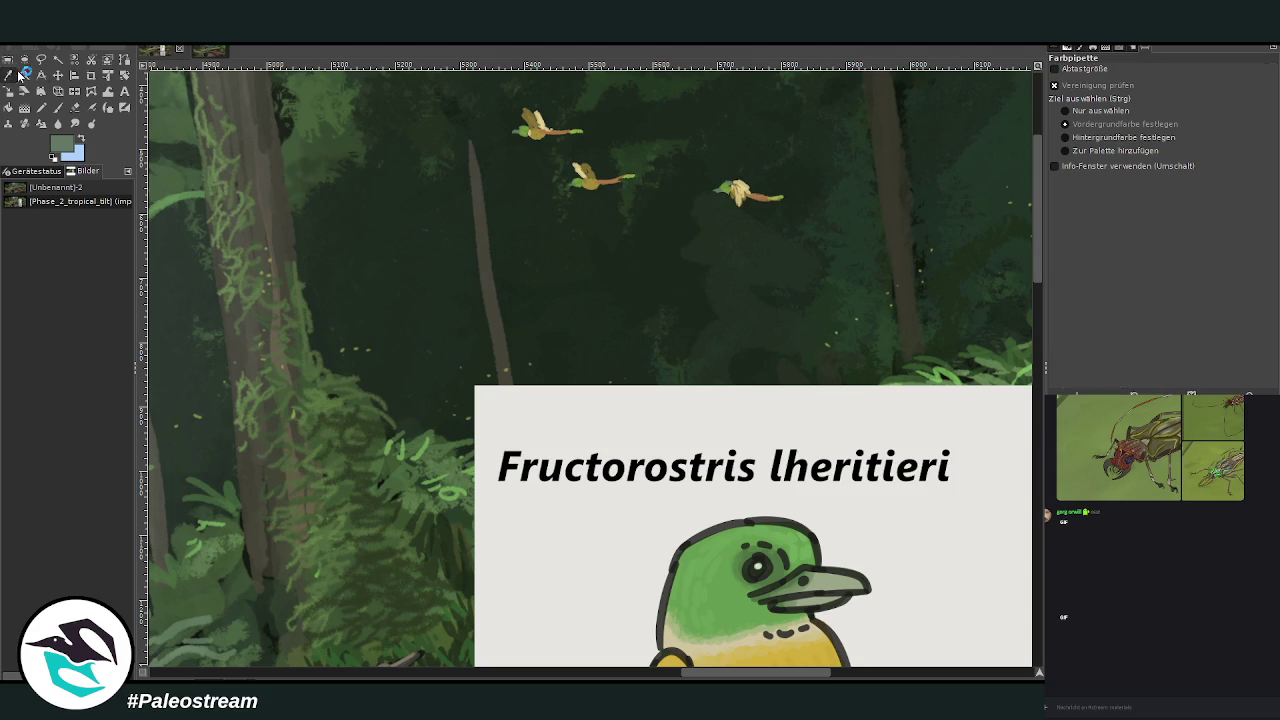
click(596, 174)
key(p)
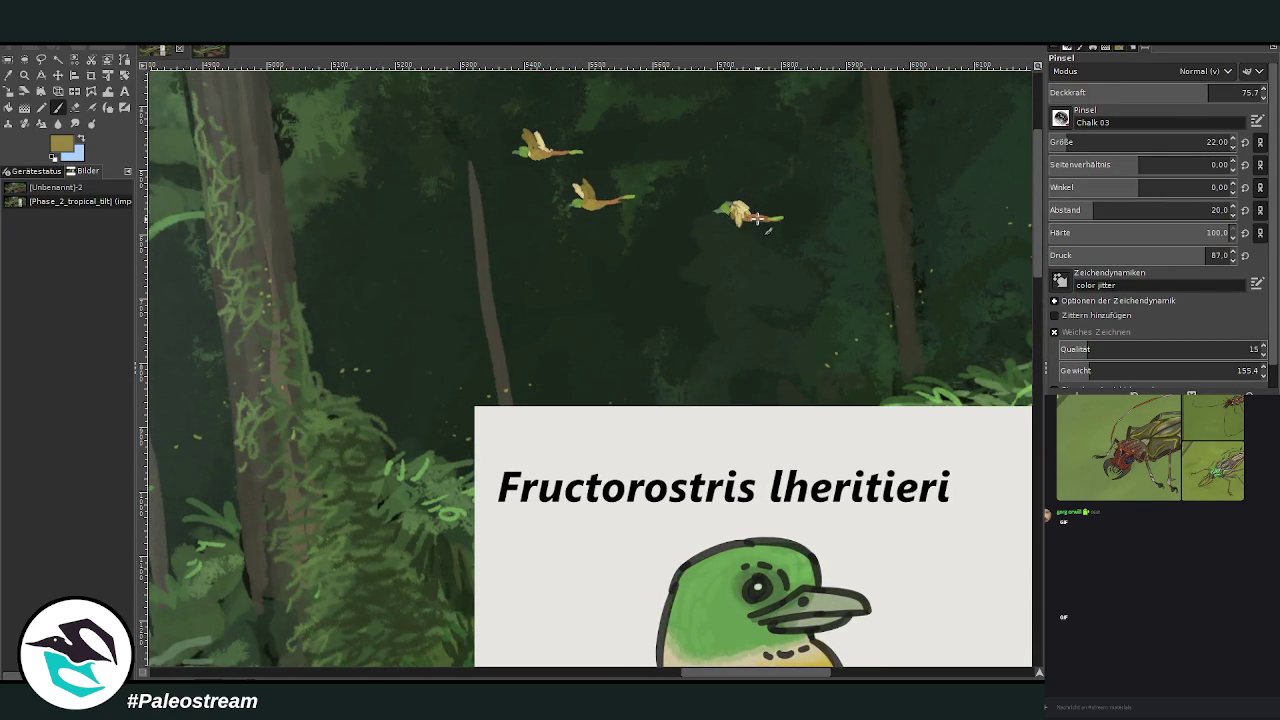
key(o)
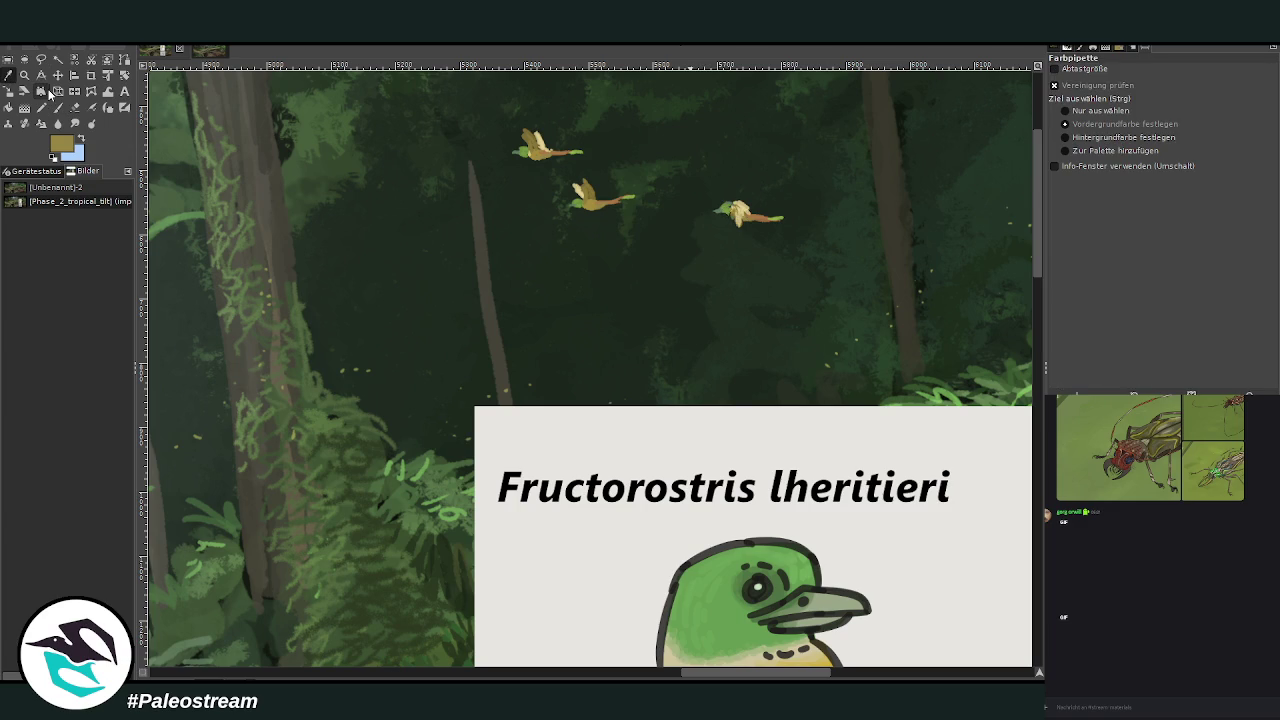
drag(1037, 236, 1021, 288)
click(678, 480)
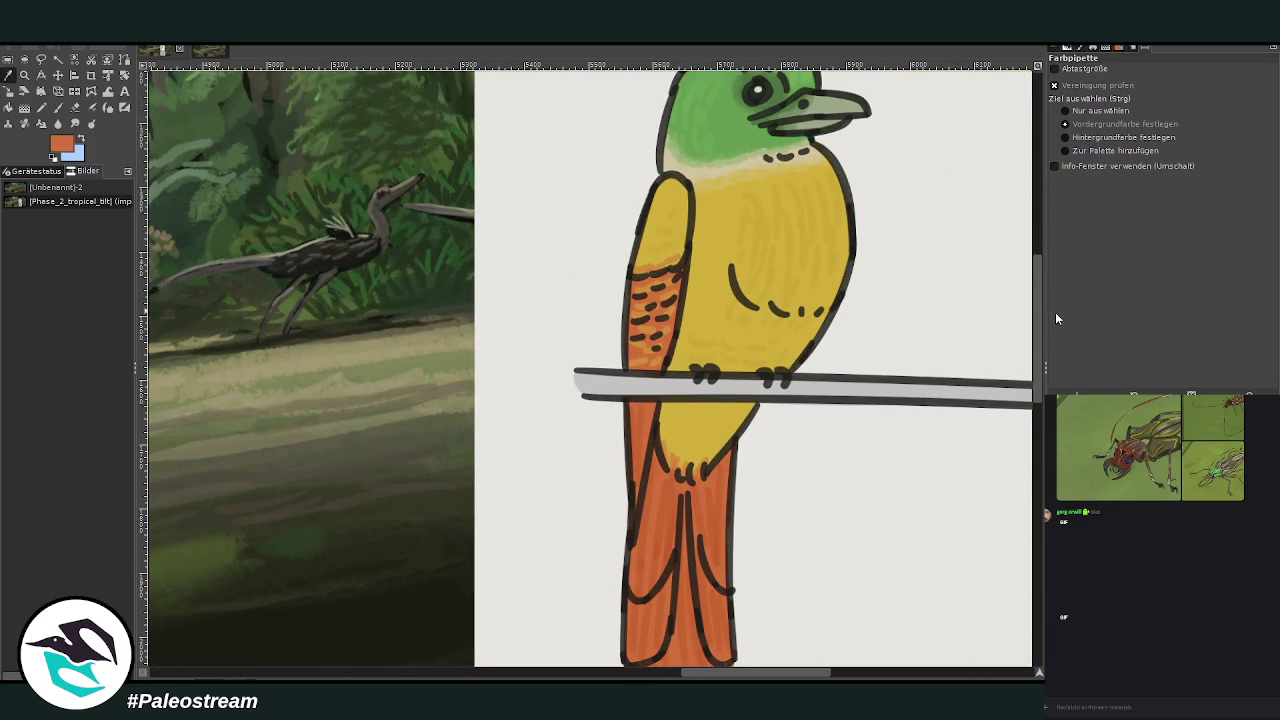
scroll(1035, 200, up, 5)
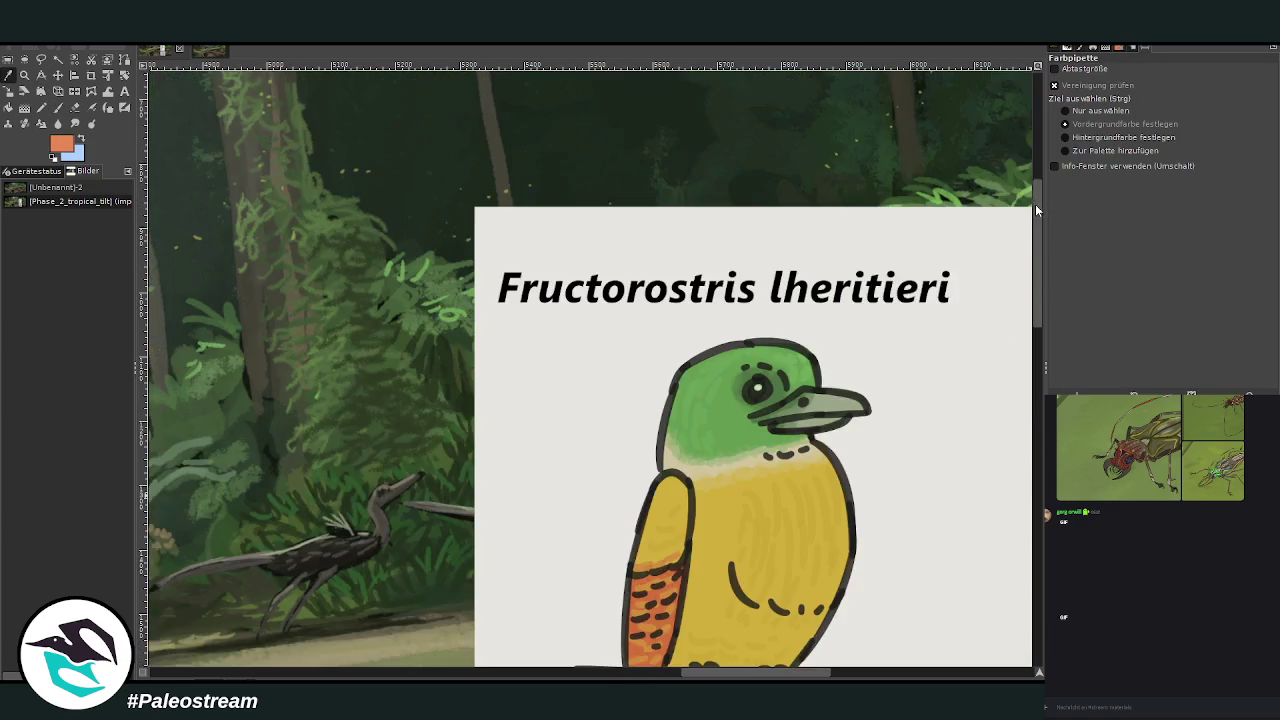
click(58, 107)
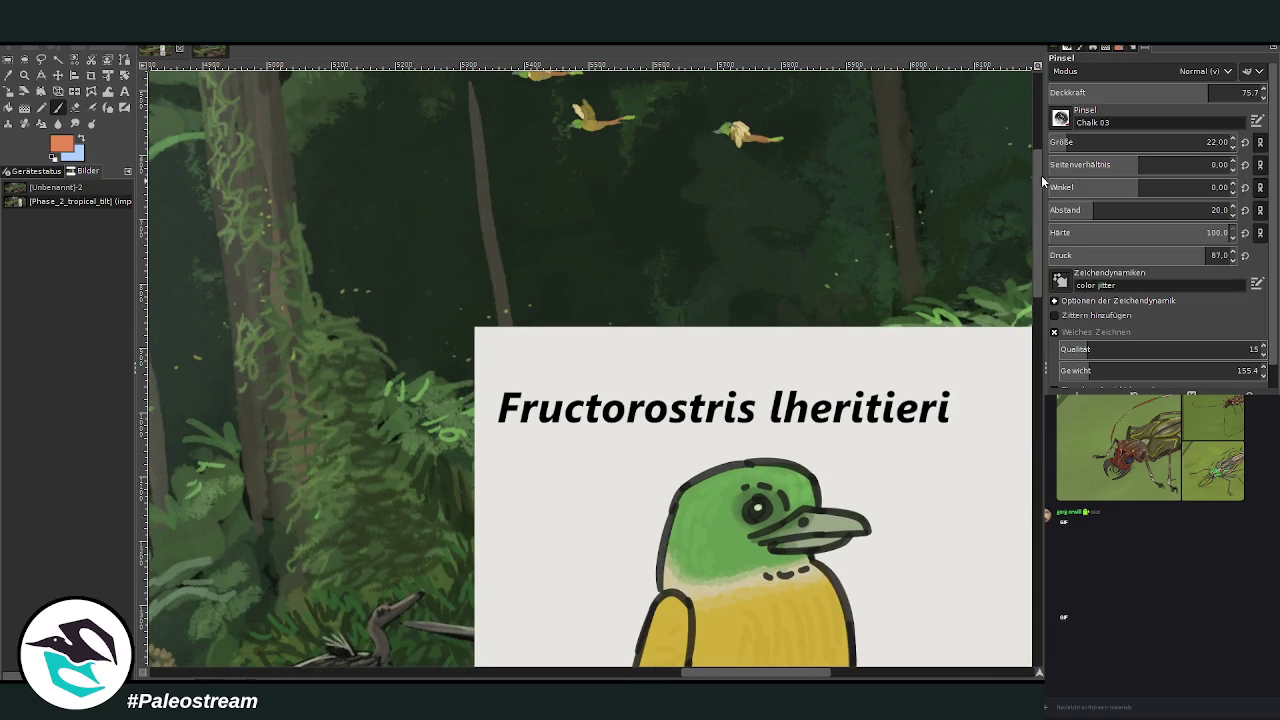
scroll(1041, 176, up, 3)
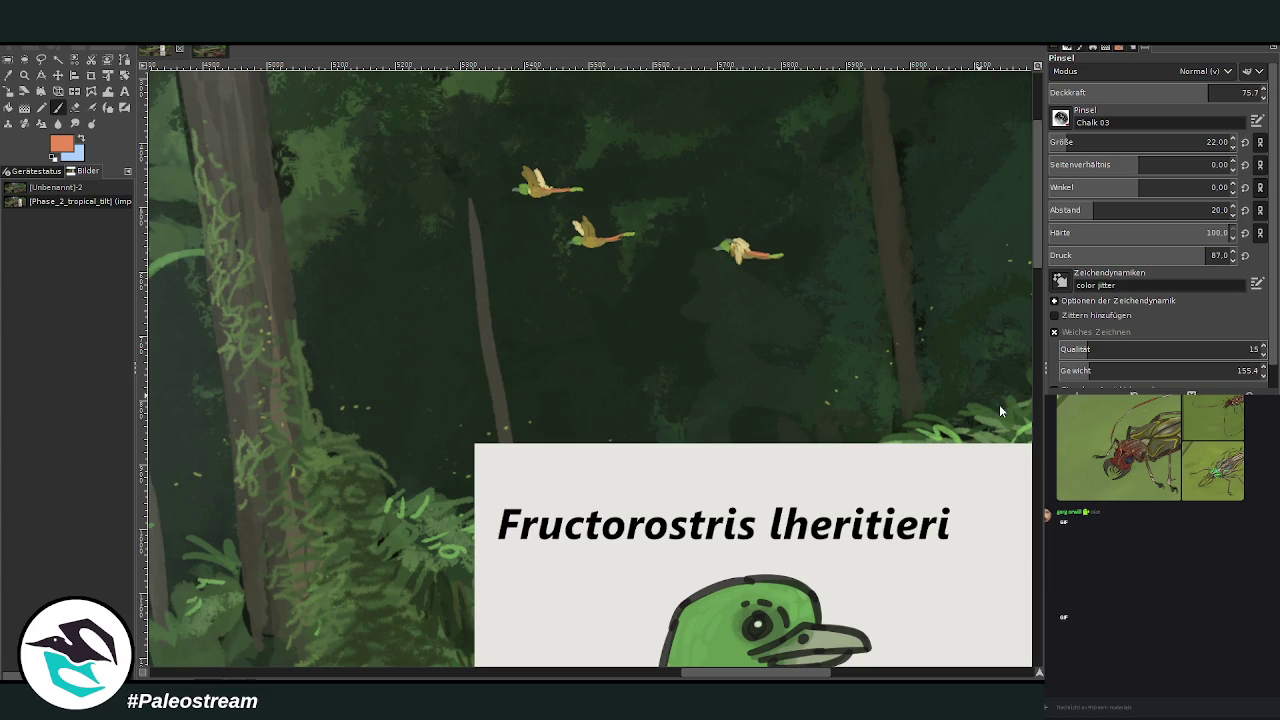
ctrl+click(1028, 374)
Step: Delete the selected reference card, clear the selection and zoom out to the whole painting
key(Delete)
key(ctrl+shift+a)
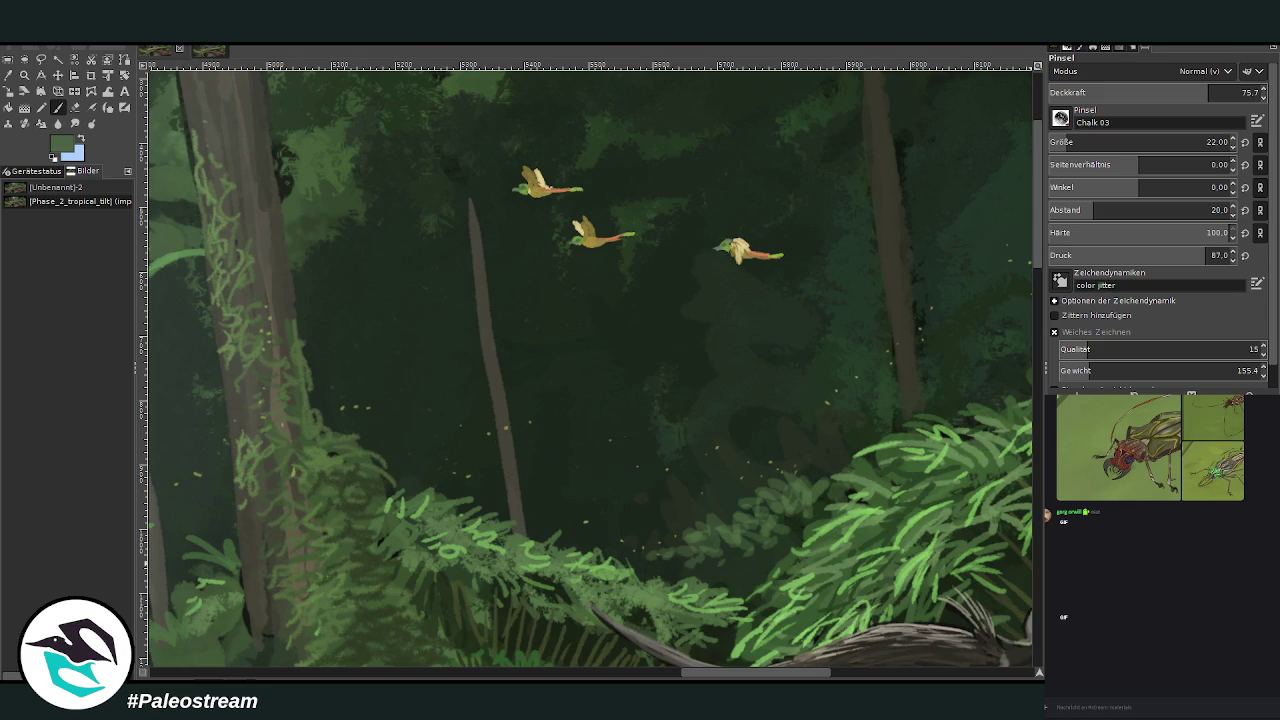
key(minus)
key(minus)
key(minus)
key(minus)
key(minus)
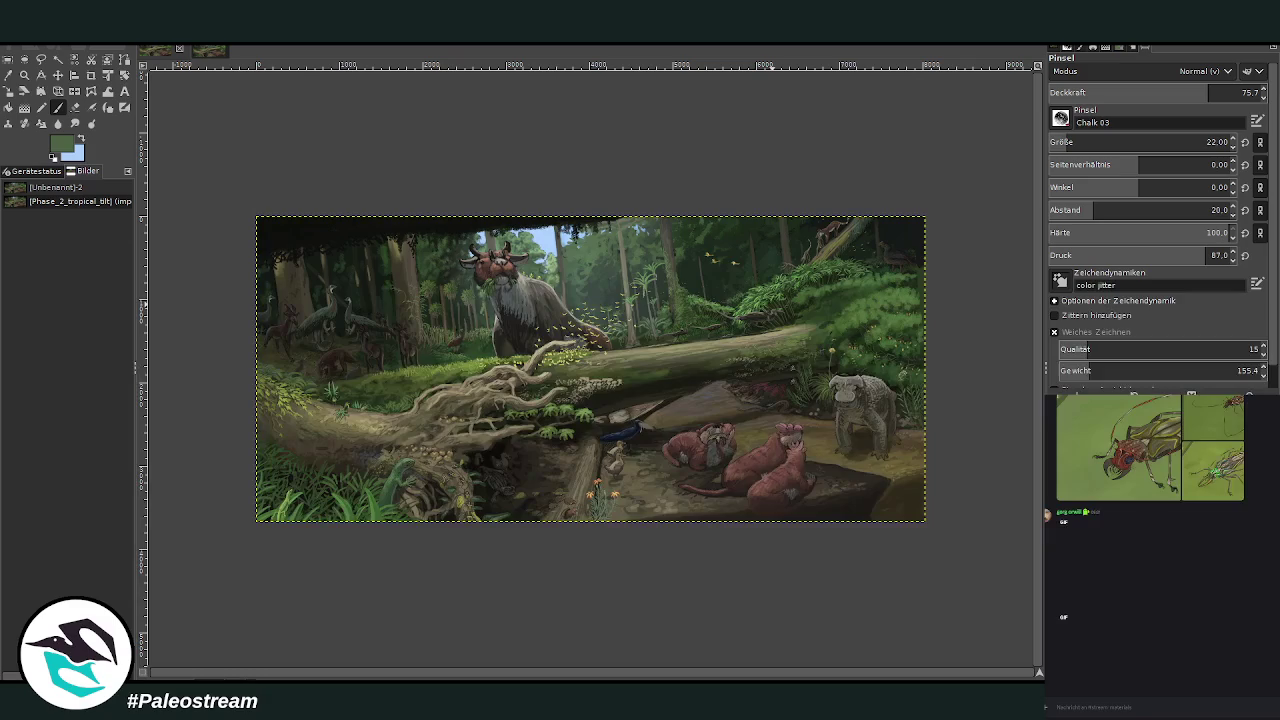
Step: Zoom in on the right-hand bushes and extend the pale path further right with a larger brush
click(24, 75)
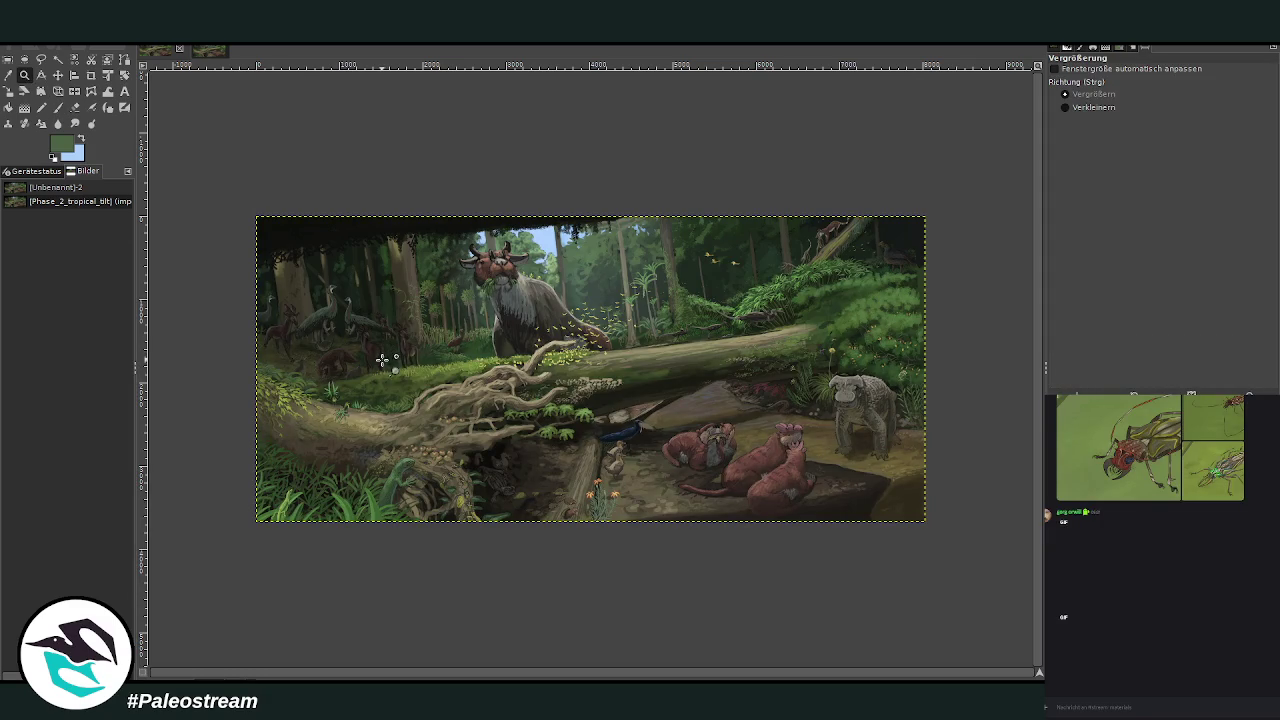
drag(666, 214, 915, 480)
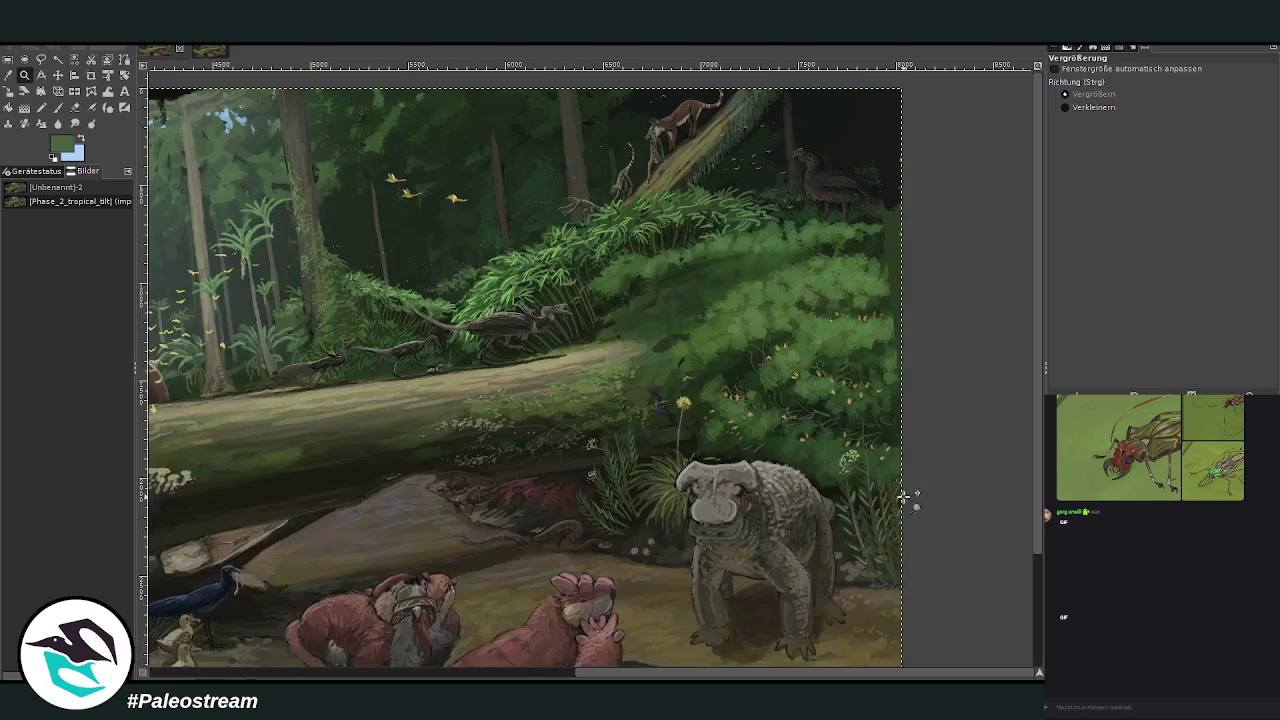
drag(432, 162, 800, 487)
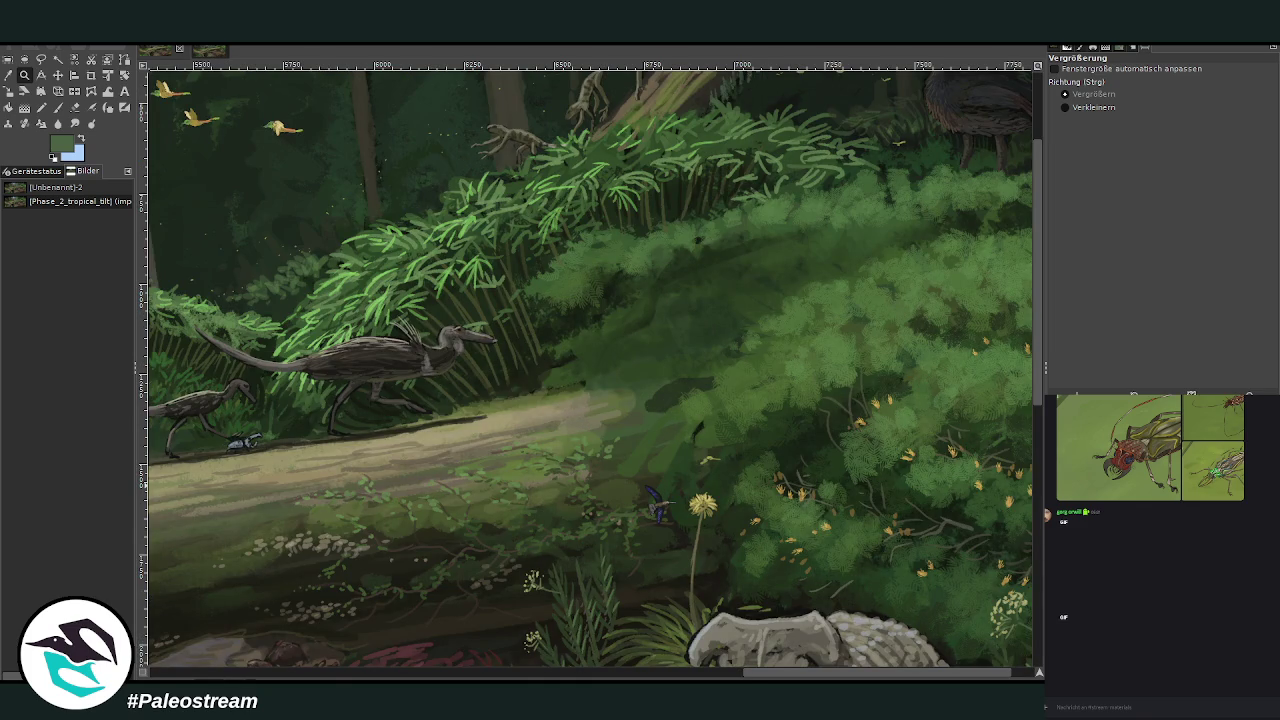
click(8, 74)
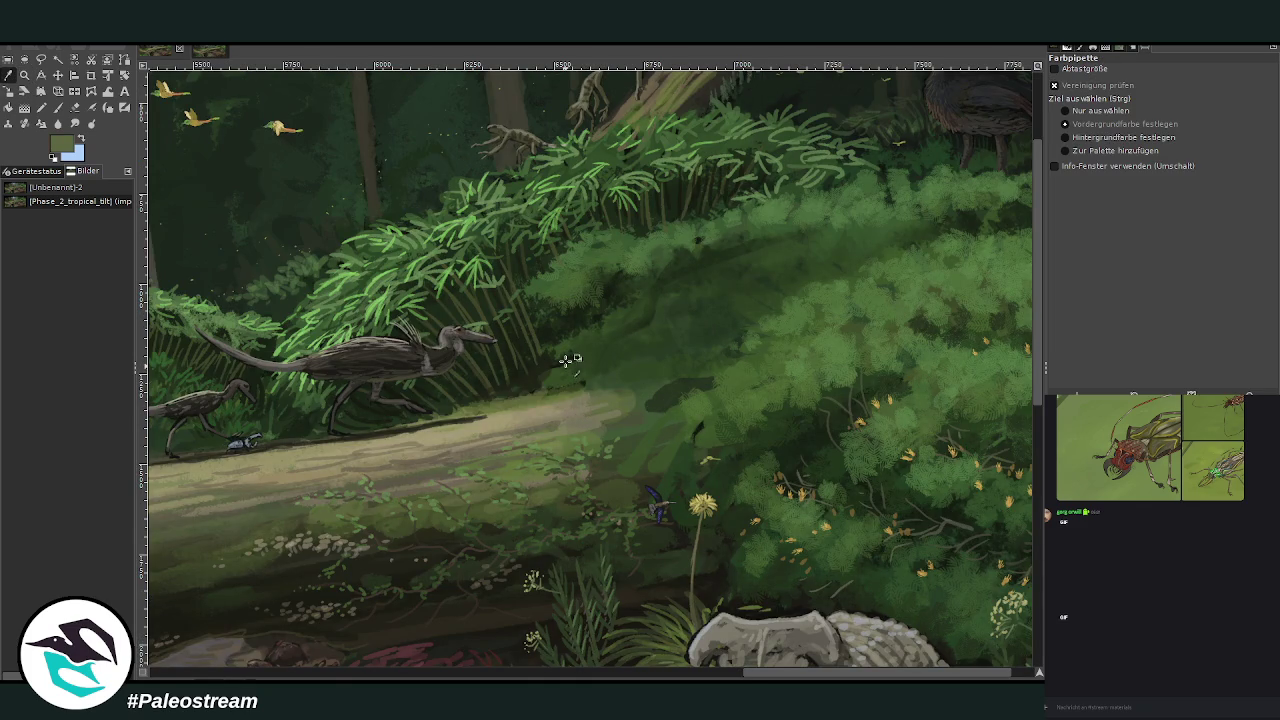
key(p)
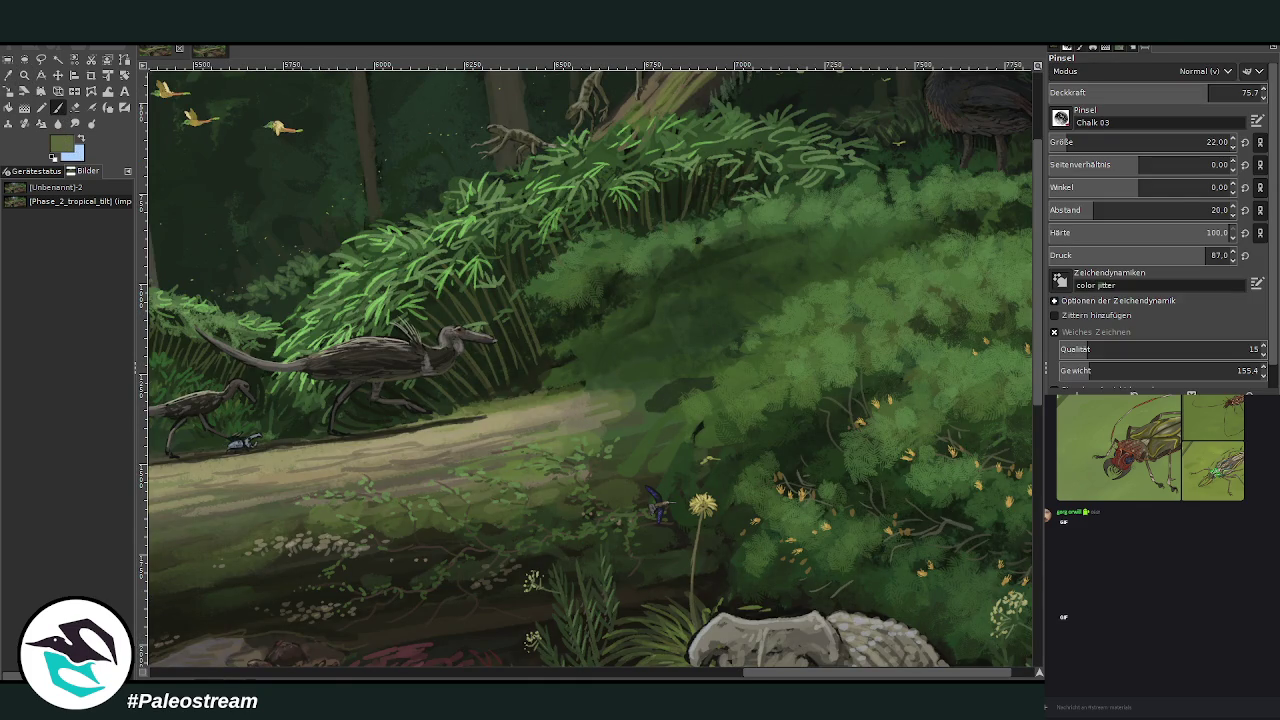
drag(1077, 142, 1096, 143)
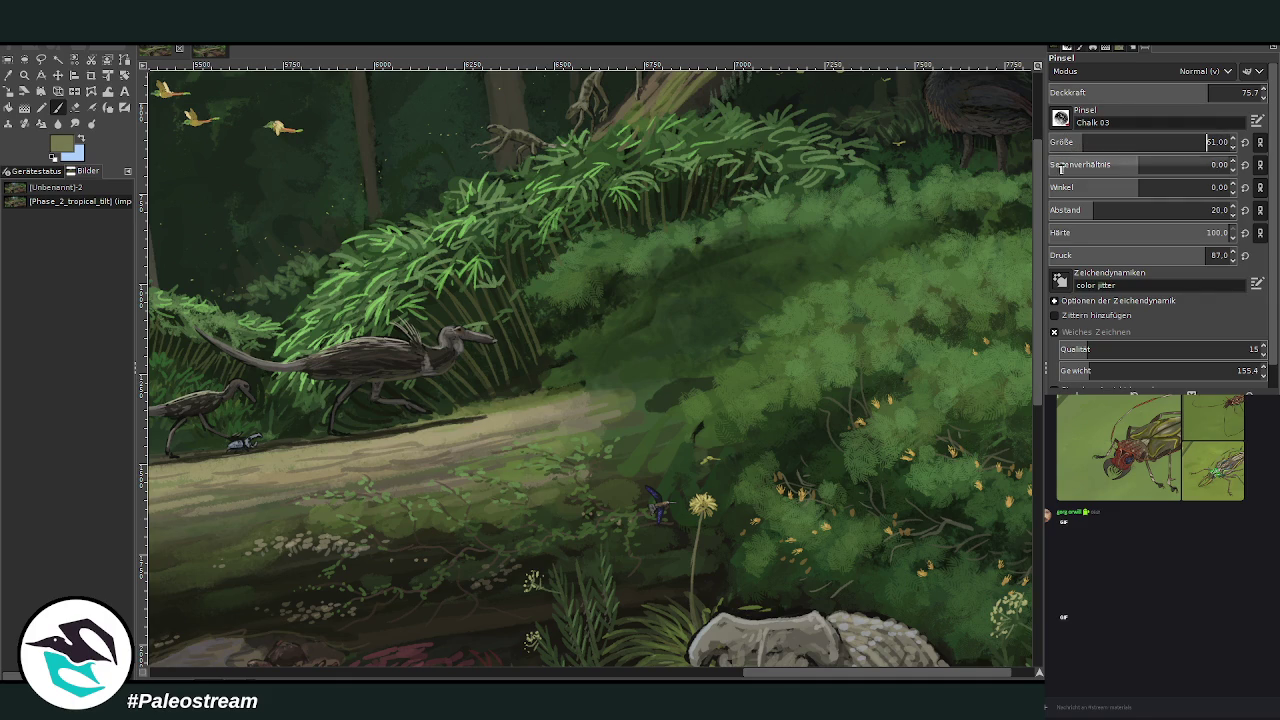
drag(583, 402, 708, 385)
mouse_move(622, 410)
mouse_down()
mouse_move(672, 400)
mouse_move(583, 409)
mouse_up()
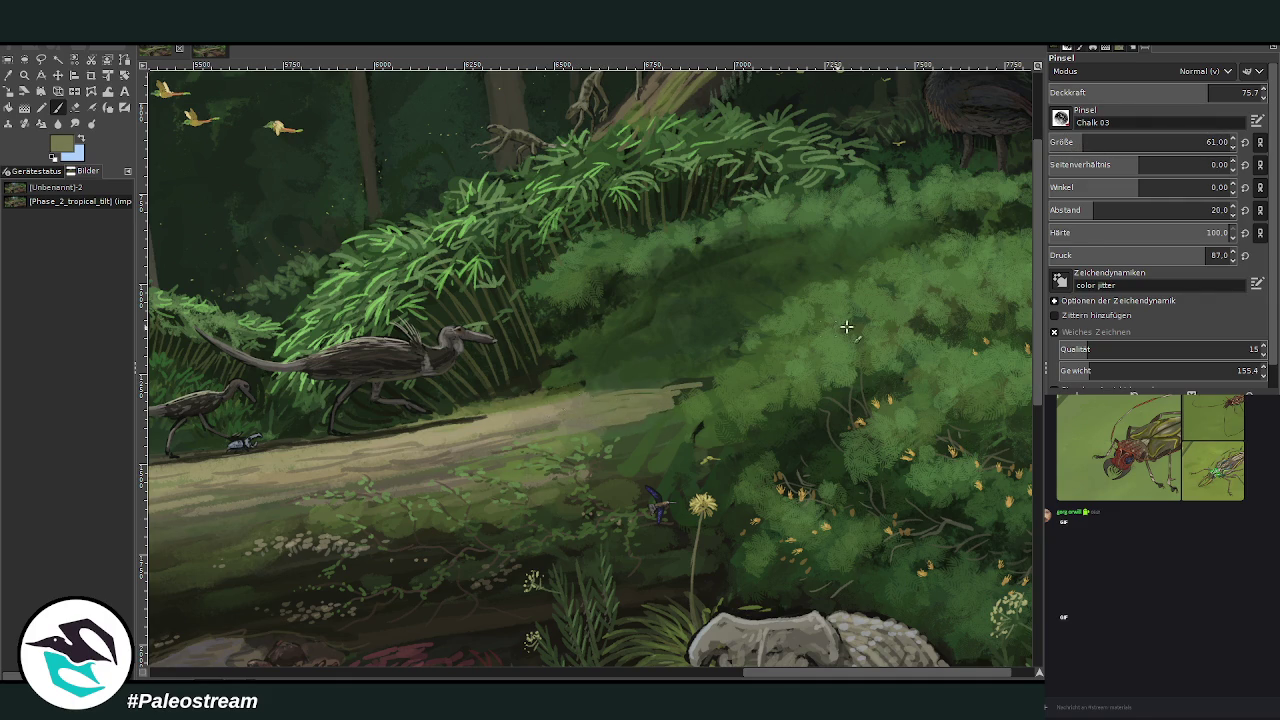
Step: Pick a brighter green and paint pale strokes along the path's upper edge
ctrl+click(1021, 373)
mouse_move(688, 392)
mouse_down()
mouse_move(648, 410)
mouse_move(564, 400)
mouse_up()
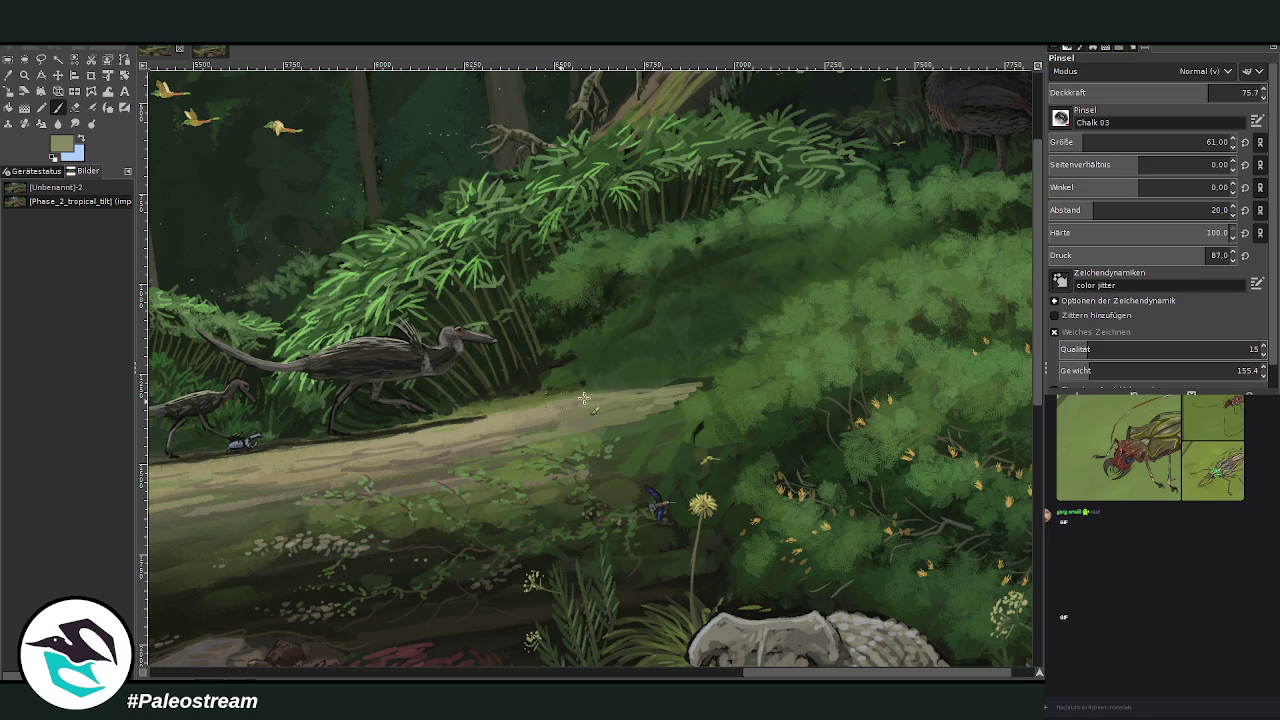
drag(655, 395, 580, 414)
drag(690, 382, 556, 428)
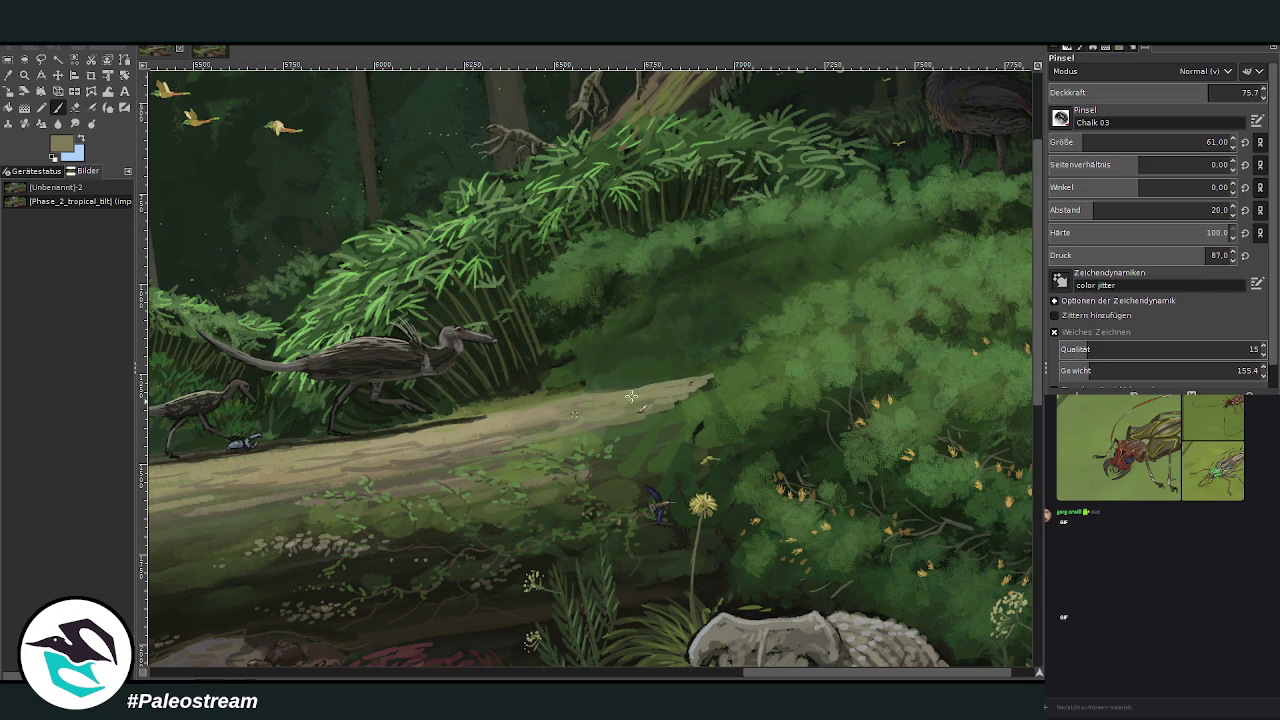
Step: Sample a dark colour and set the Chalk 03 brush to size 132 at 46.4 opacity
key(o)
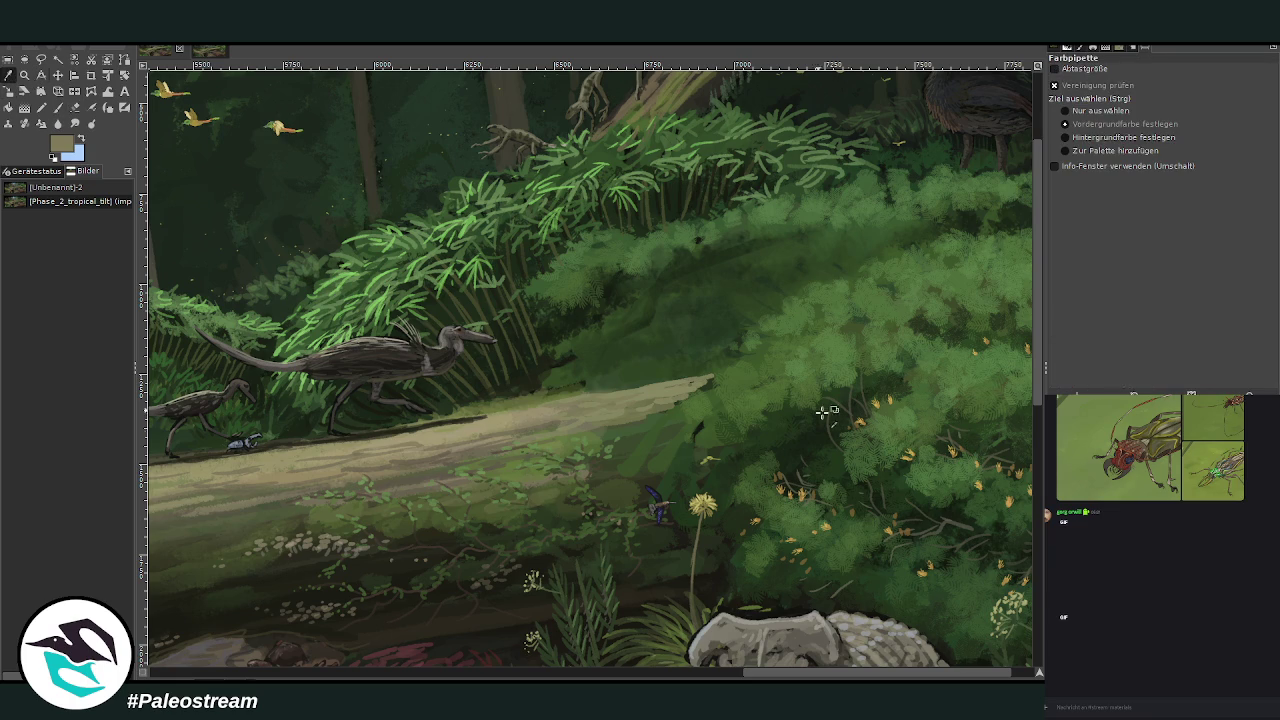
click(950, 512)
click(58, 107)
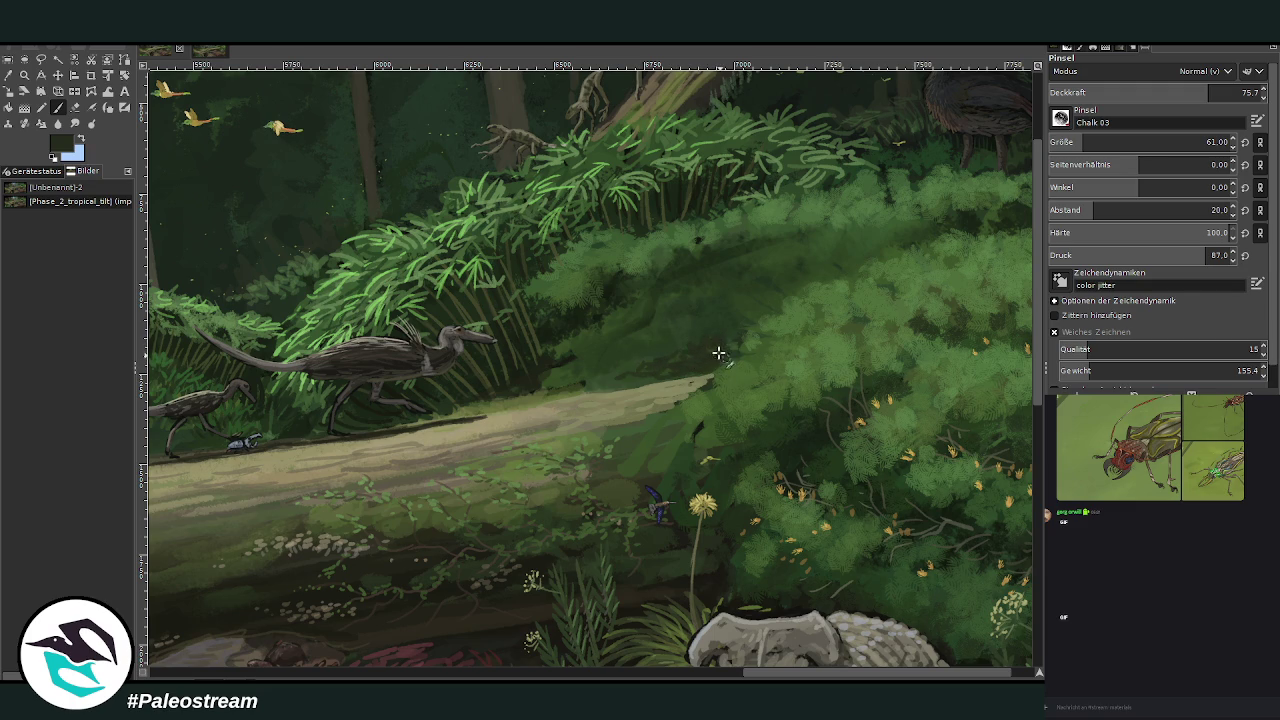
click(1073, 142)
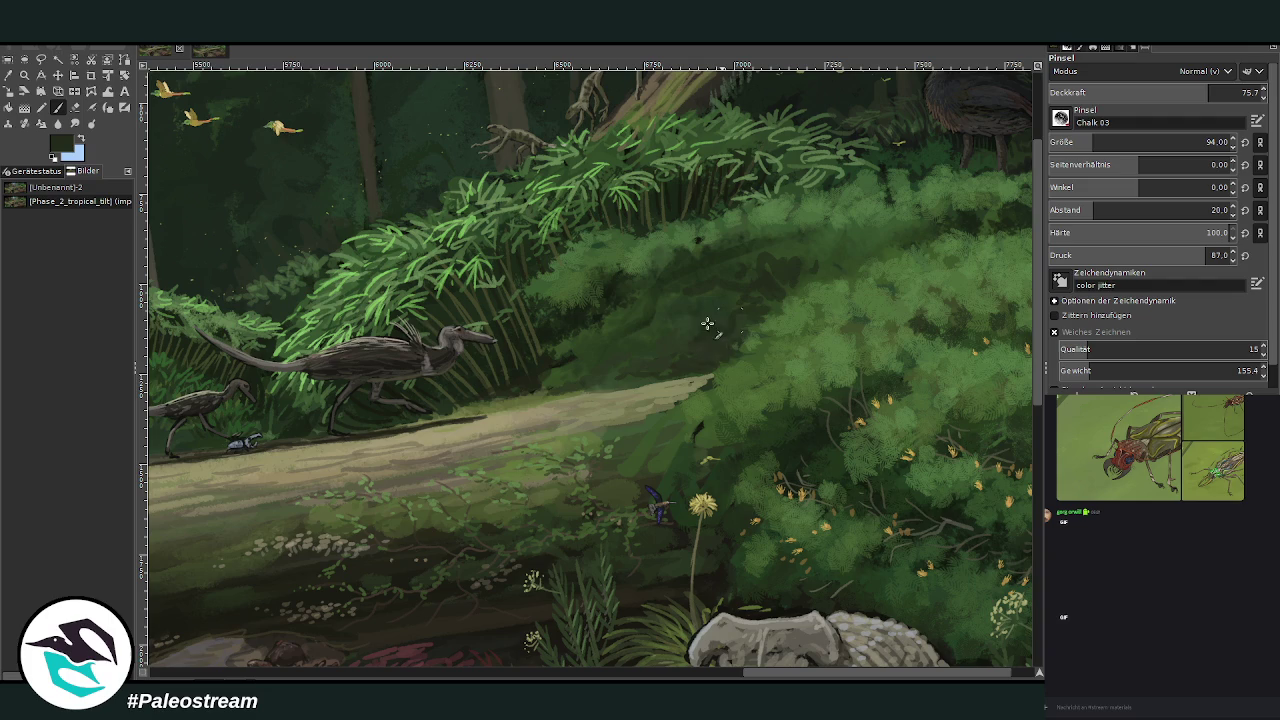
key(bracketright)
key(less)
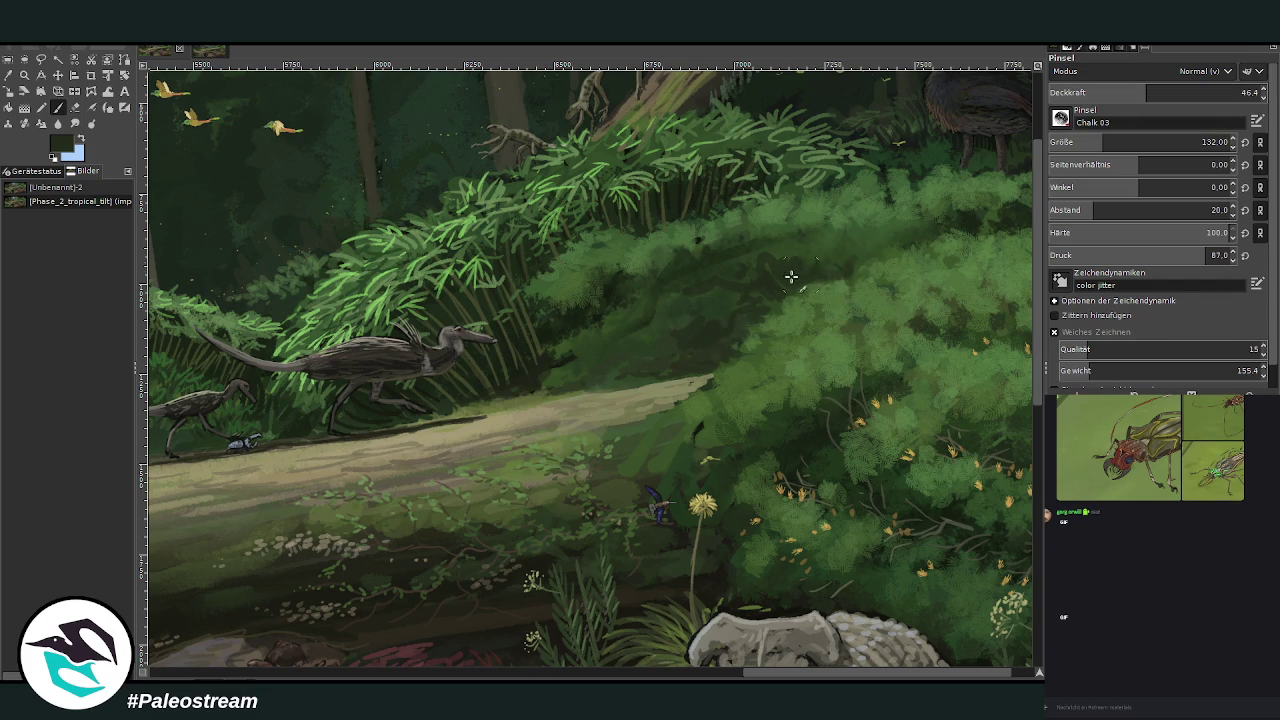
Step: Sample a grey-olive and paint thin grey twigs across the foliage at slightly higher opacity
key(o)
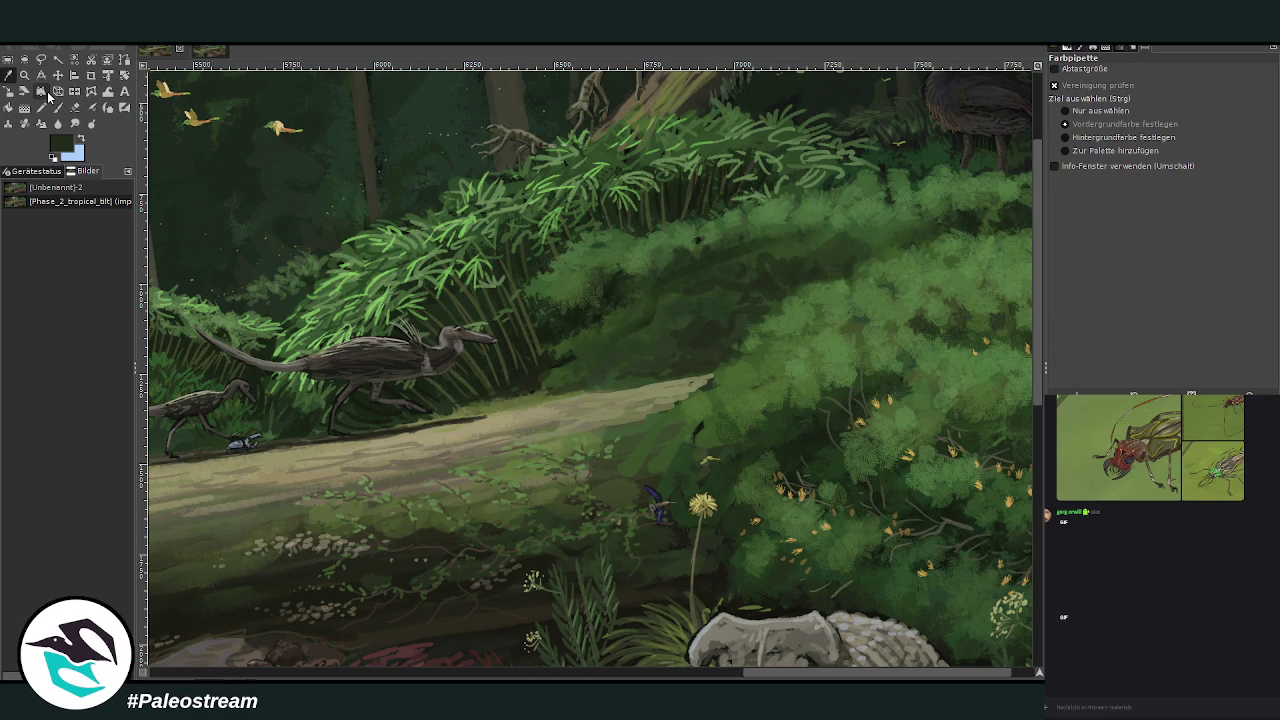
click(955, 520)
click(1011, 388)
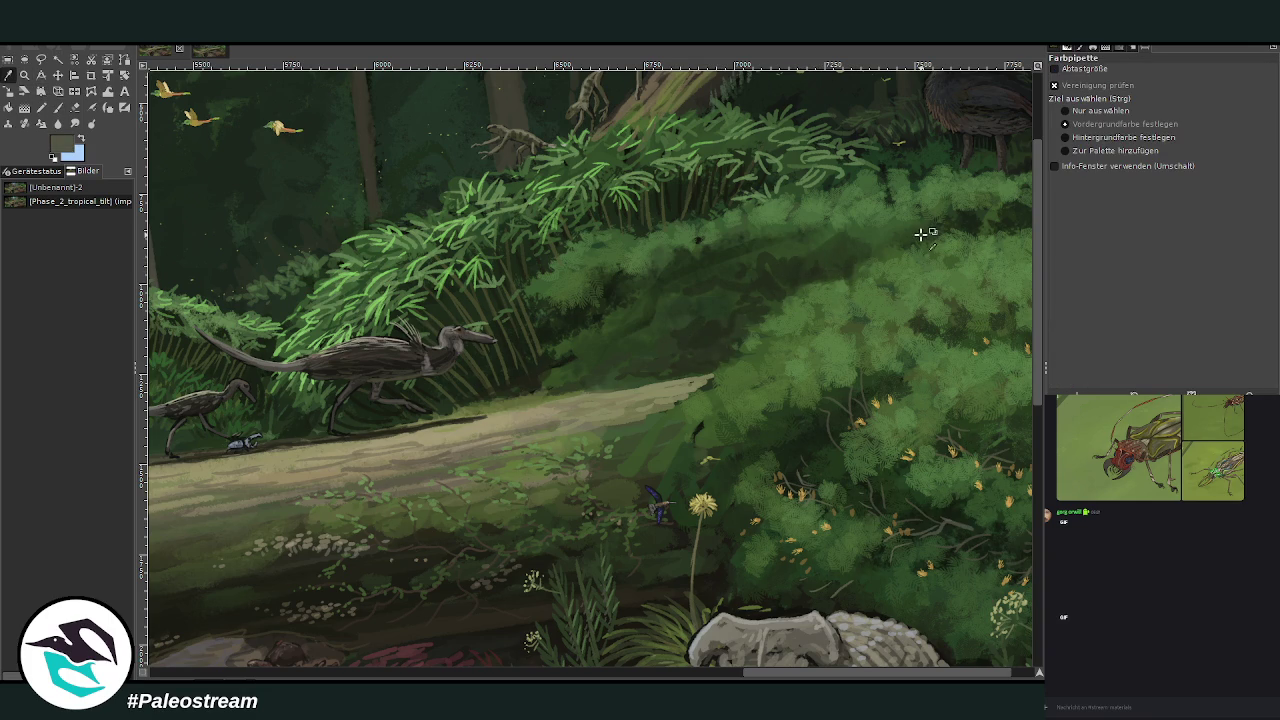
click(58, 108)
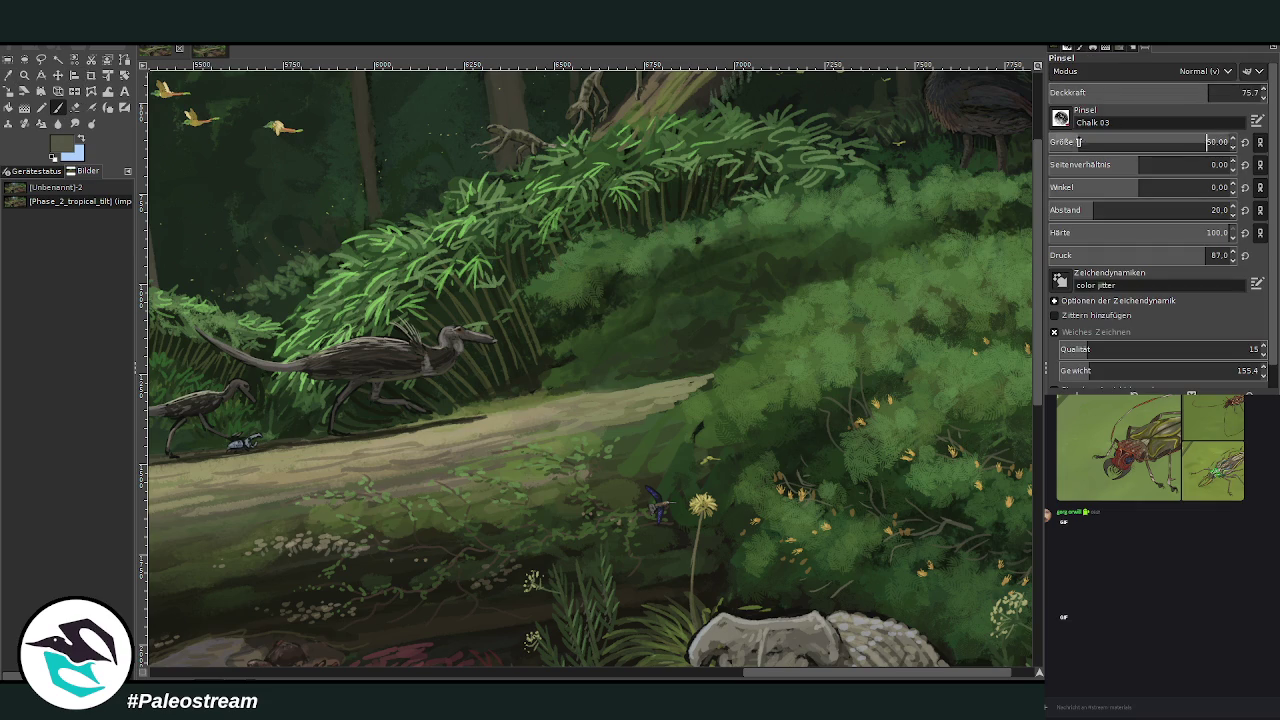
click(1199, 93)
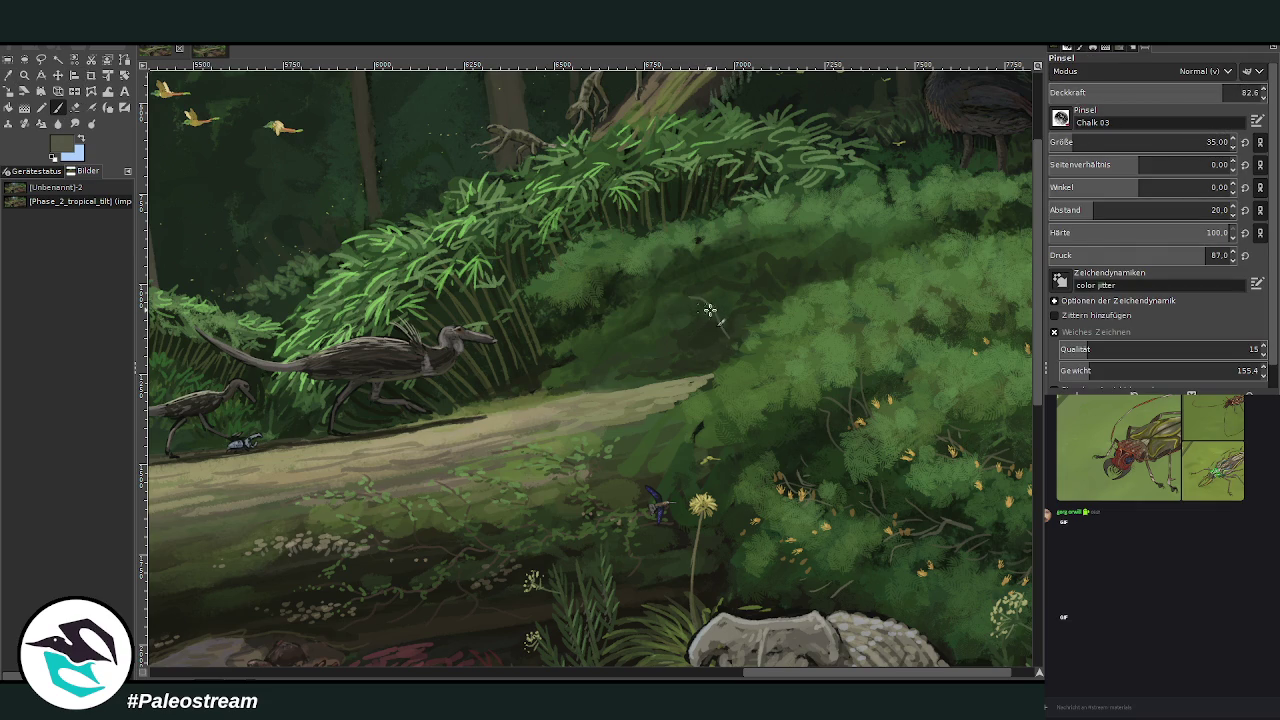
mouse_move(704, 298)
mouse_down()
mouse_move(683, 336)
mouse_move(625, 342)
mouse_up()
drag(668, 288, 643, 280)
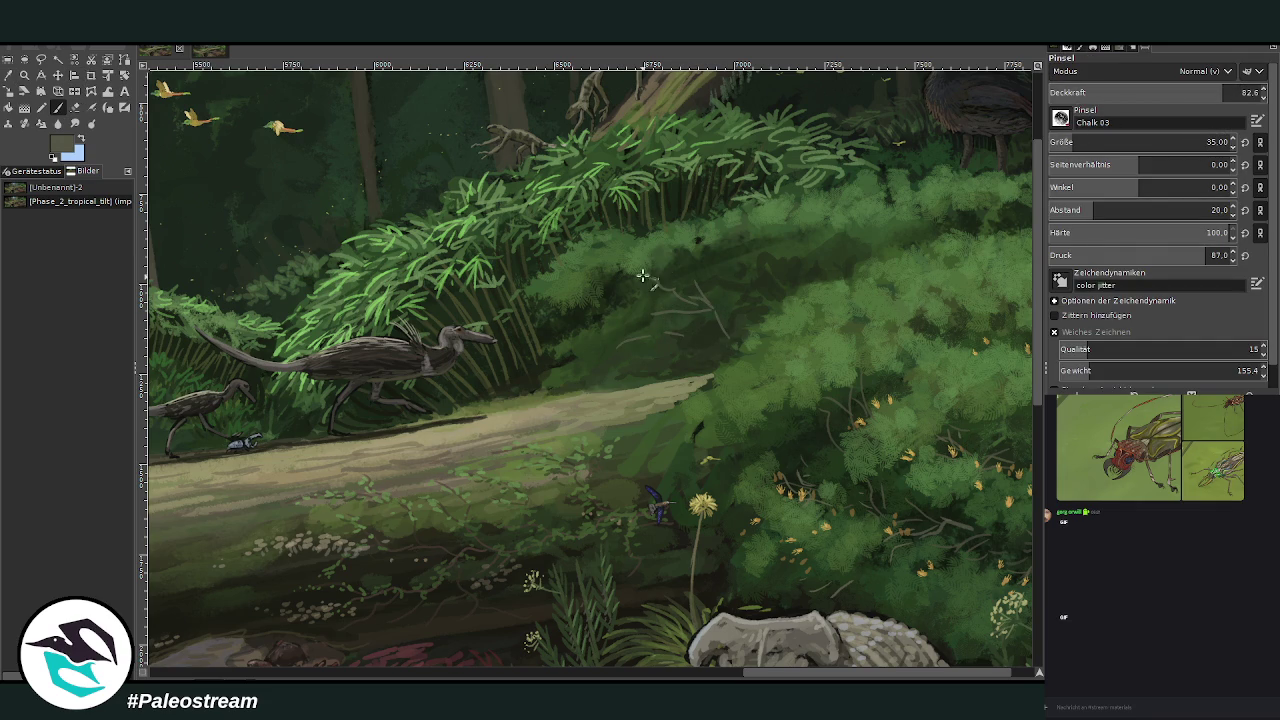
mouse_move(794, 266)
mouse_down()
mouse_move(812, 232)
mouse_move(836, 284)
mouse_up()
Step: Make the brush bigger and less opaque, and sample the dark foliage green from the painting
ctrl+click(997, 374)
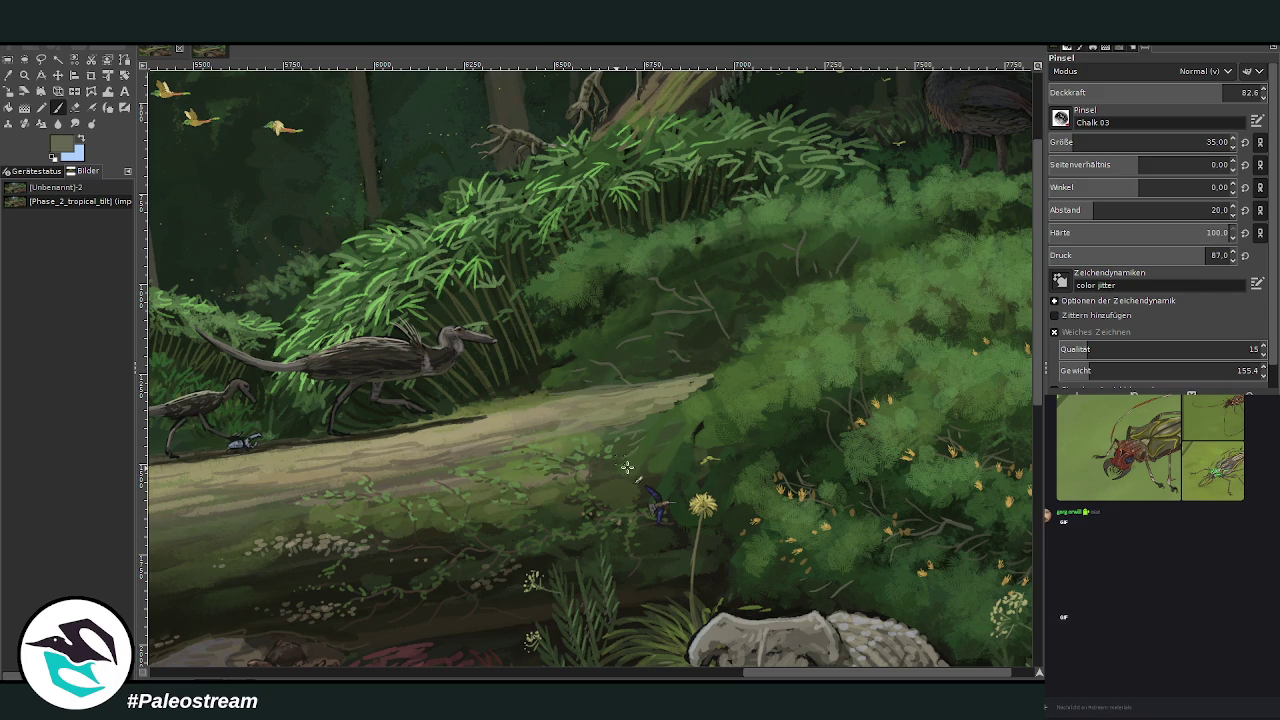
click(24, 76)
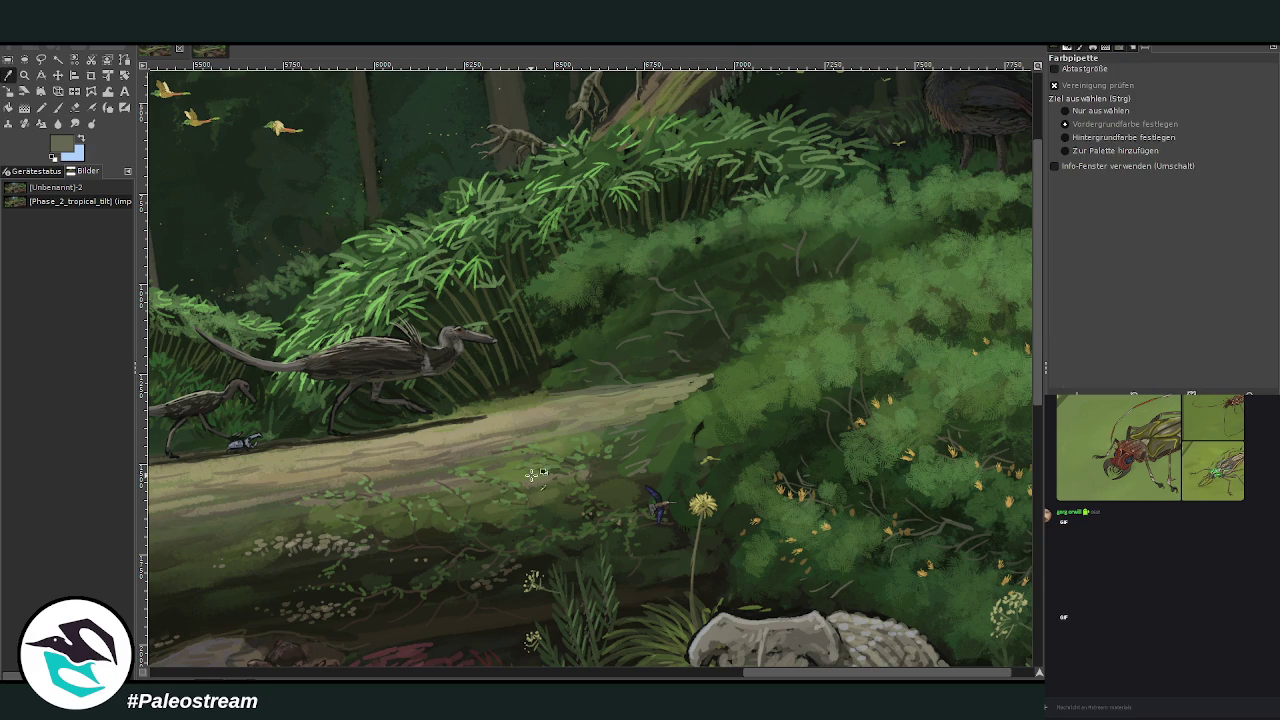
click(58, 107)
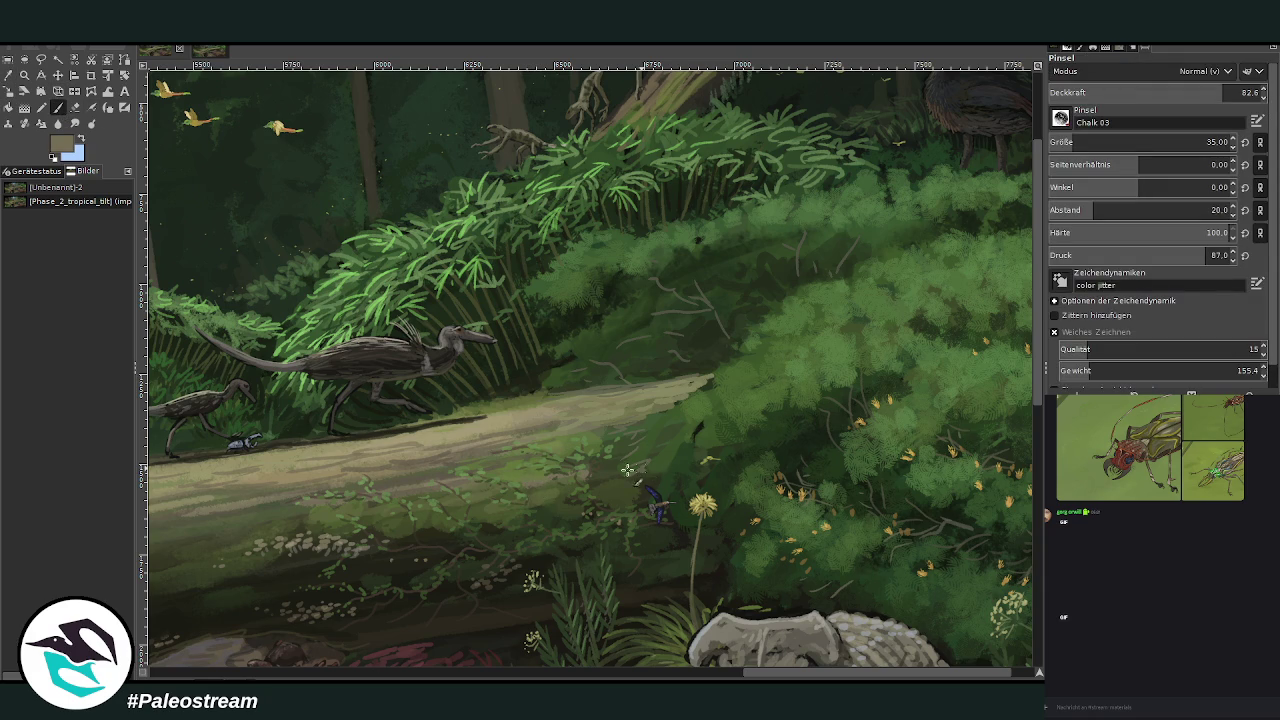
ctrl+click(993, 322)
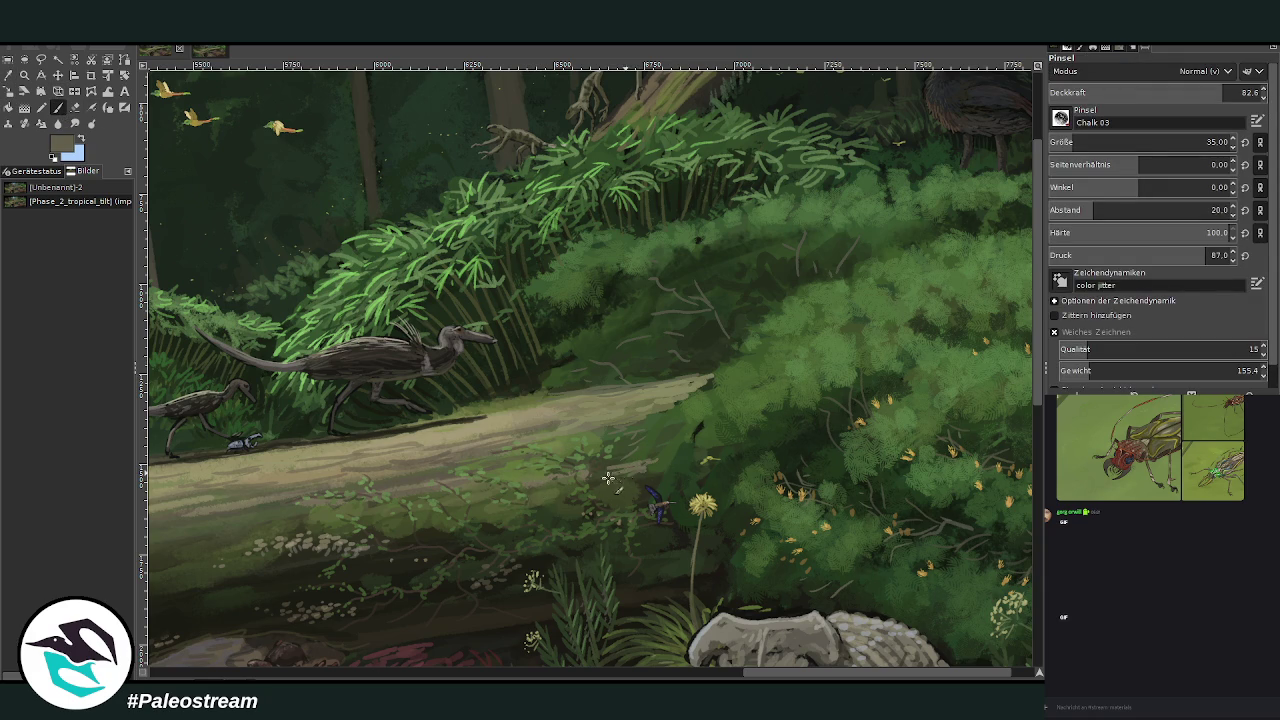
drag(1063, 143, 1078, 143)
click(1163, 92)
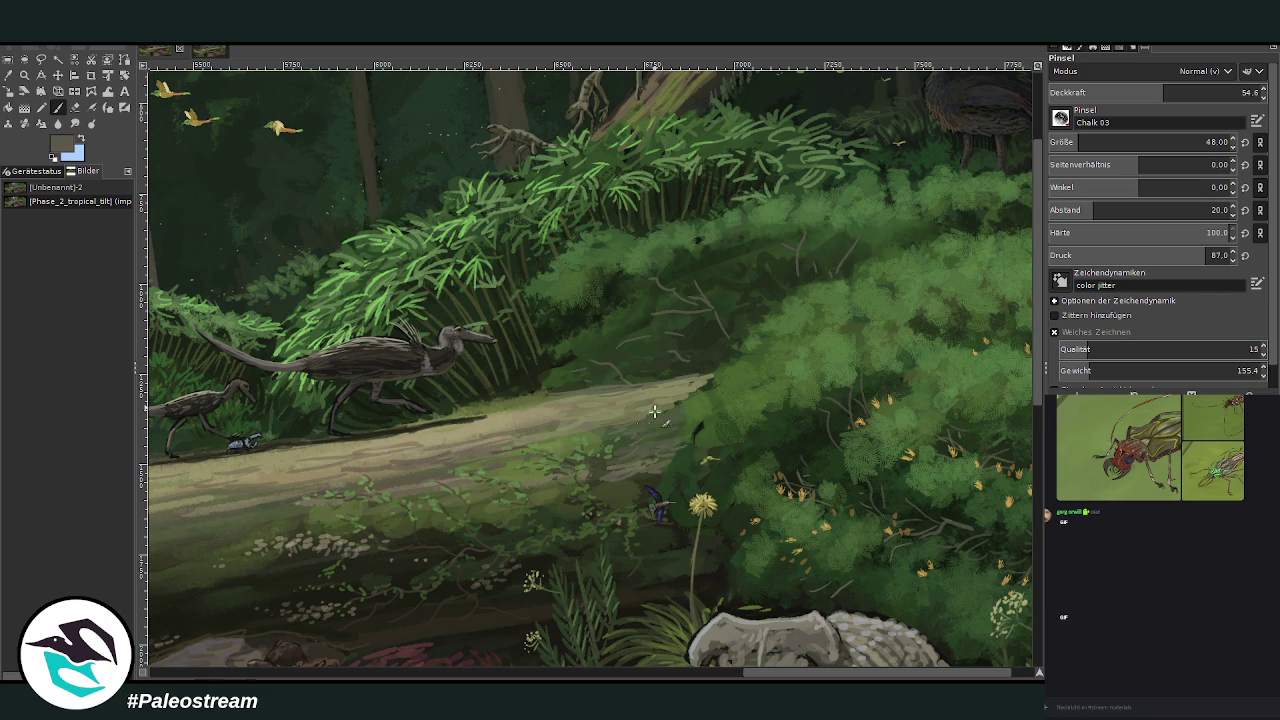
ctrl+click(645, 482)
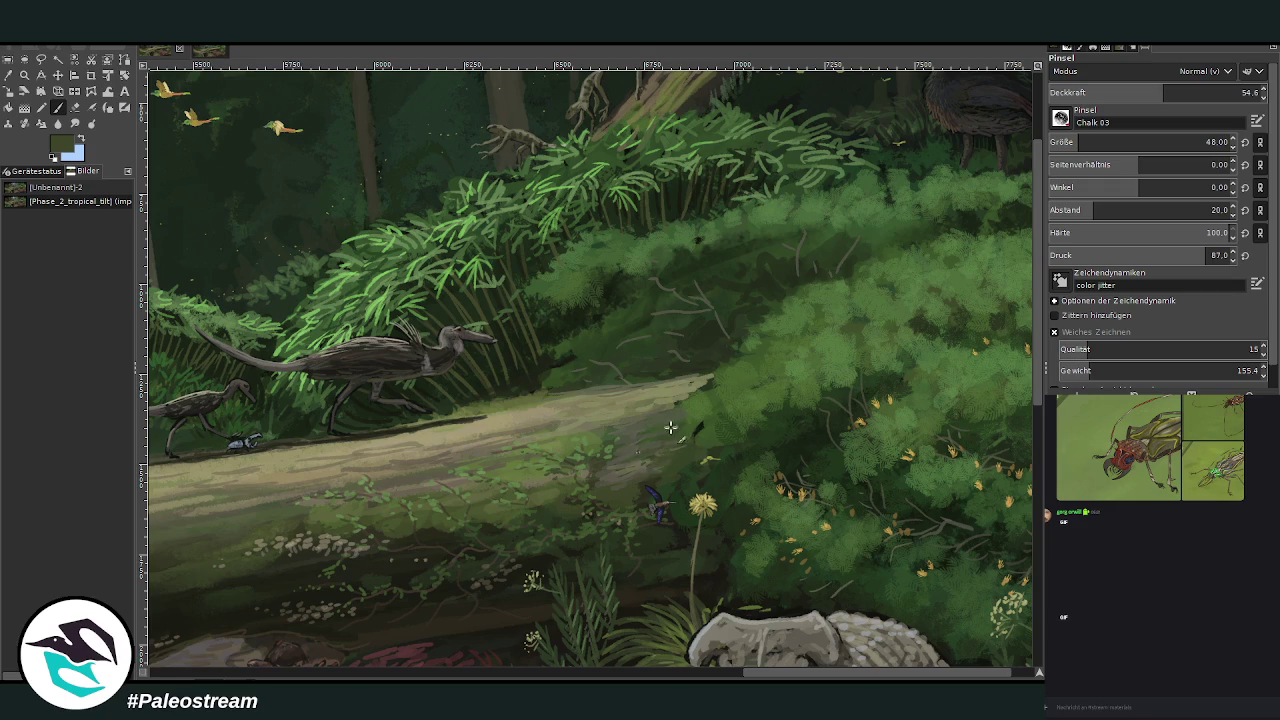
ctrl+click(670, 405)
ctrl+click(517, 432)
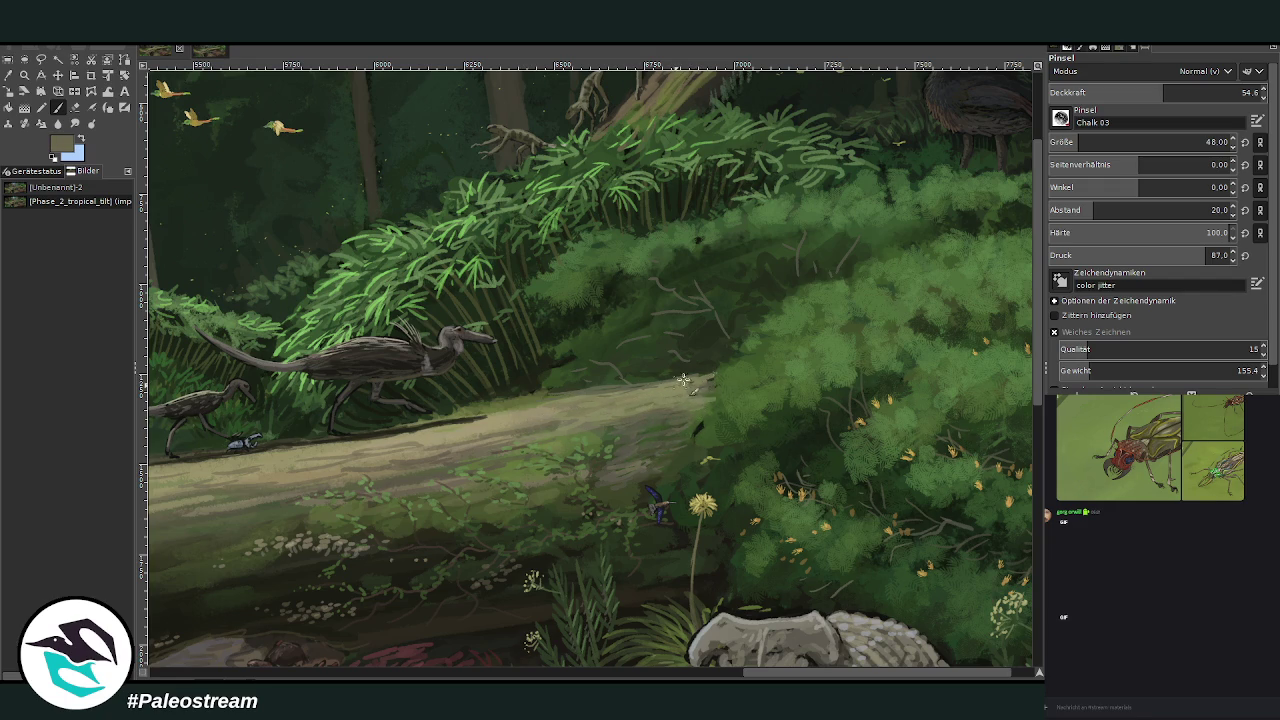
ctrl+click(1014, 382)
Step: Darken the top edge of the path's right end with dark green strokes
mouse_move(658, 384)
mouse_down()
mouse_move(700, 378)
mouse_move(615, 392)
mouse_move(705, 372)
mouse_up()
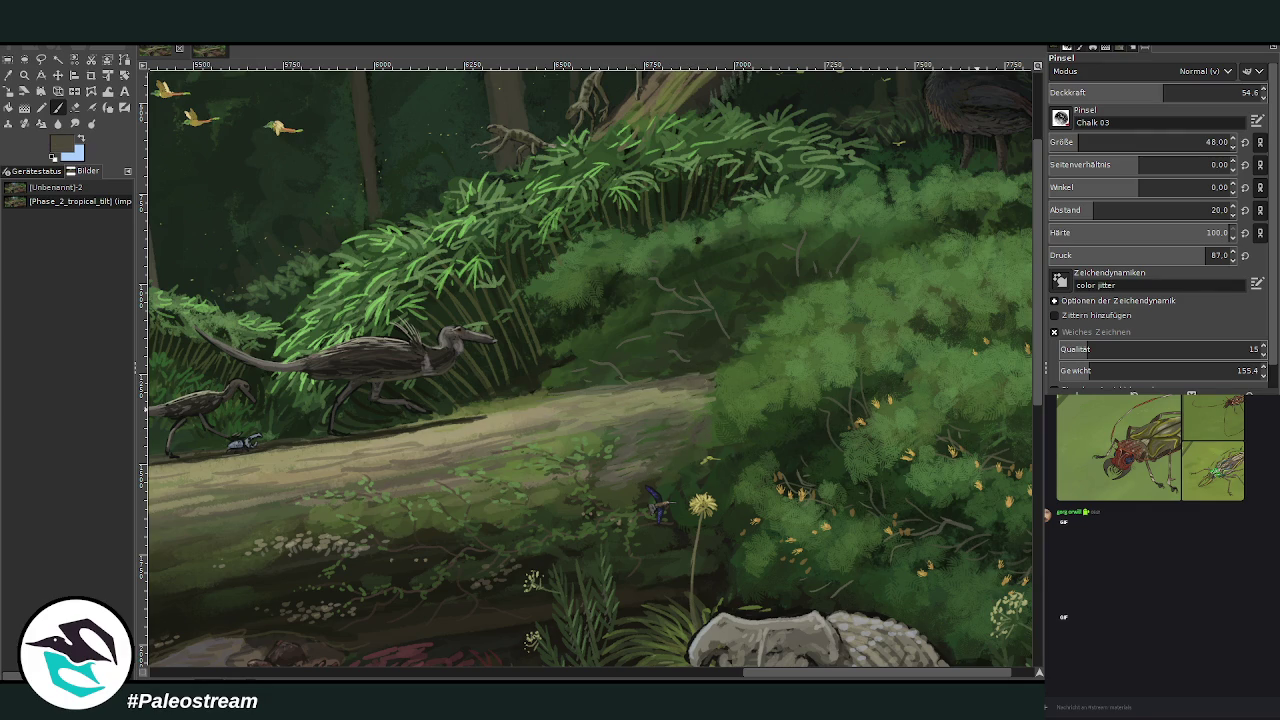
scroll(590, 370, down, 3)
scroll(590, 370, down, 2)
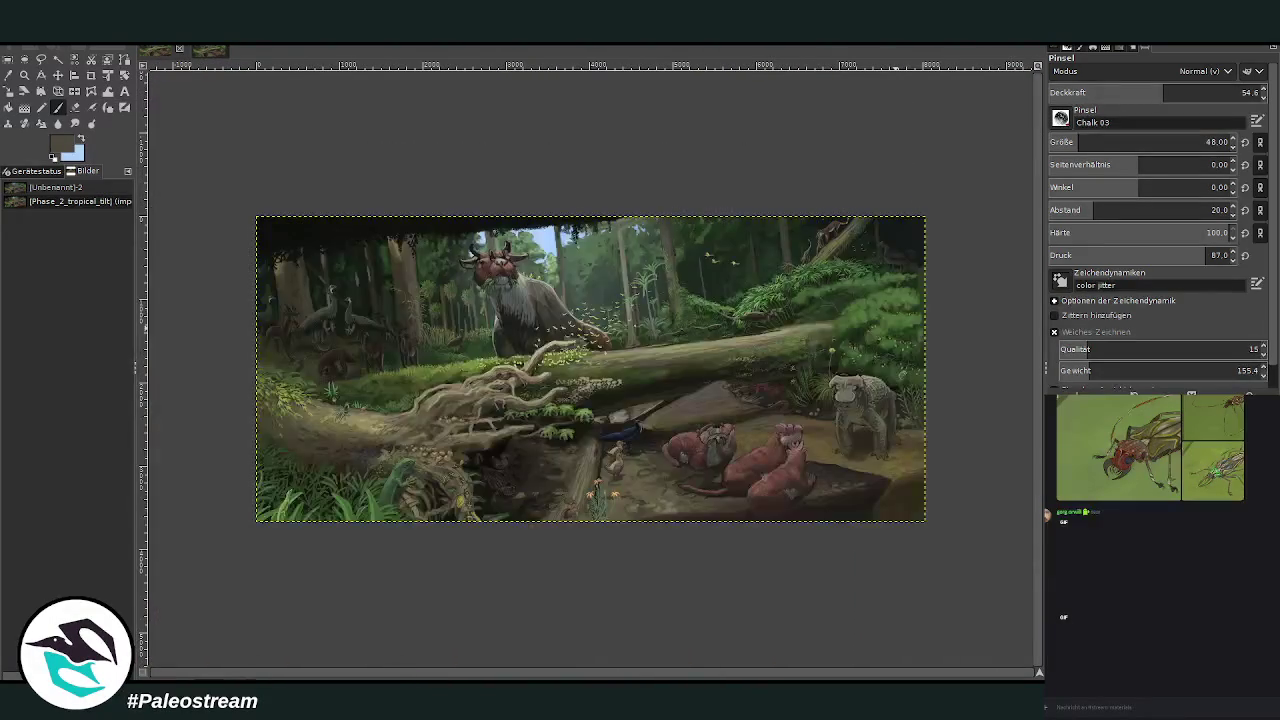
click(24, 75)
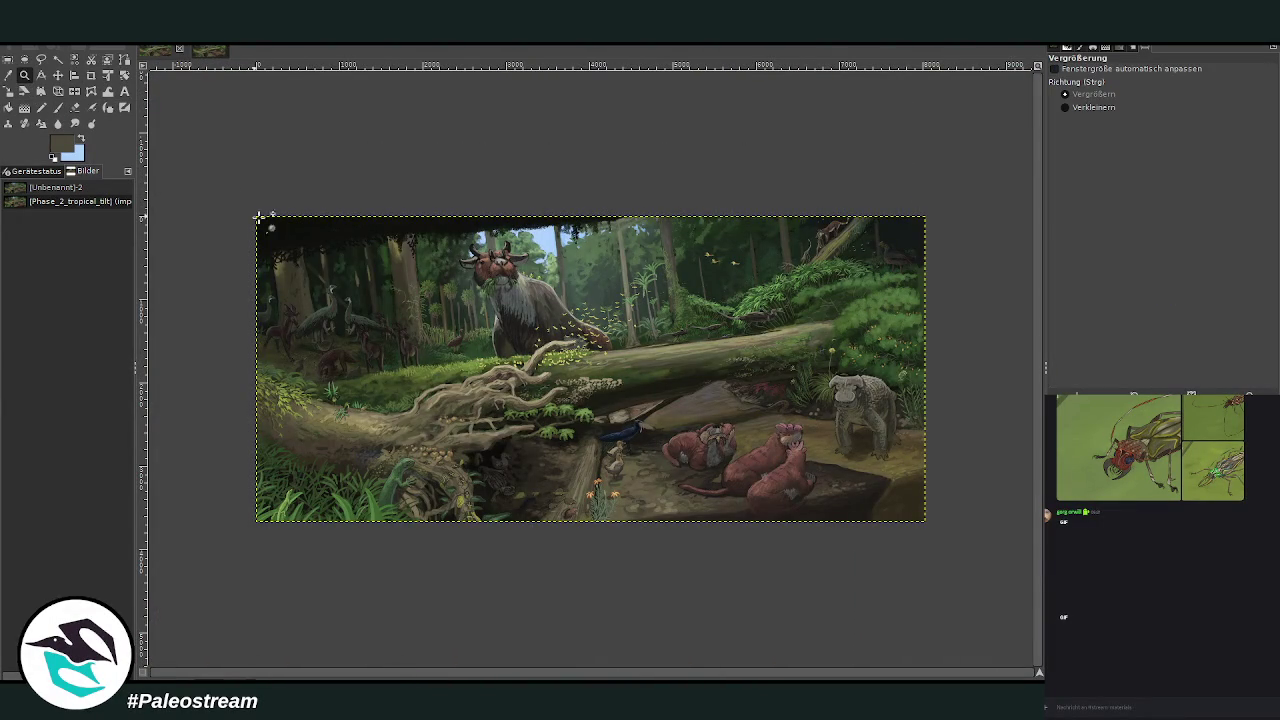
drag(222, 176, 861, 518)
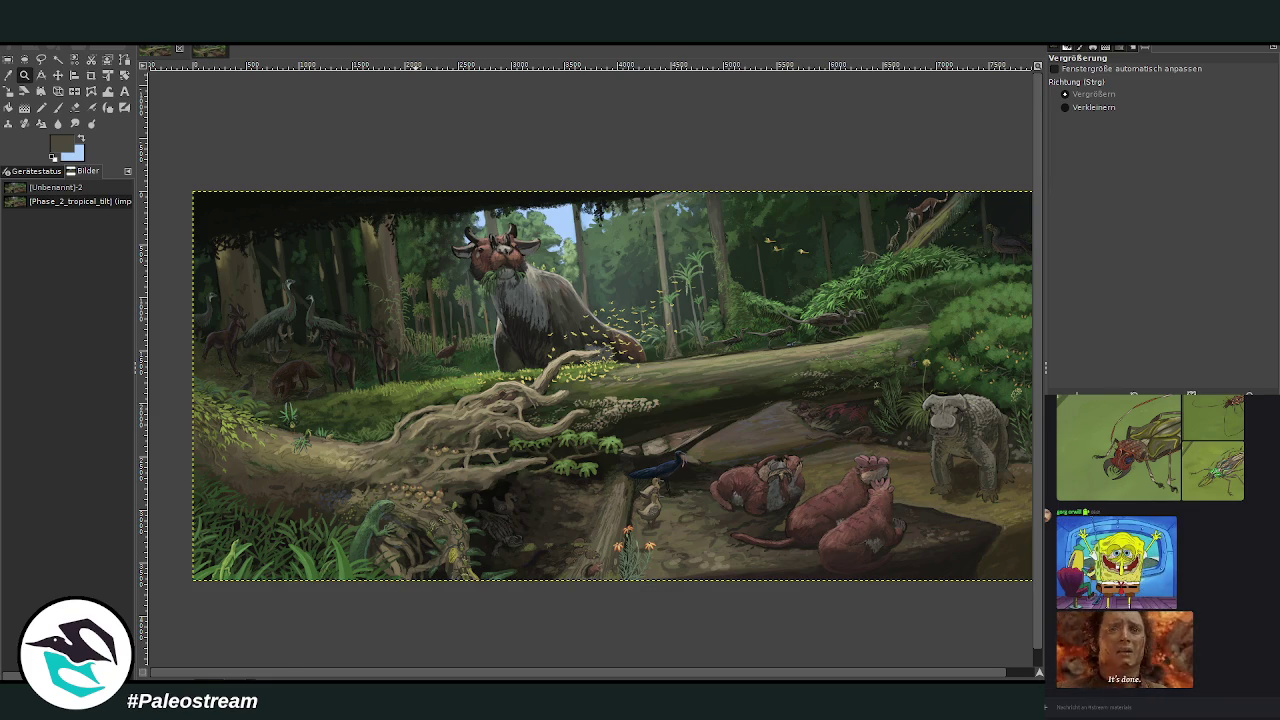
drag(452, 670, 480, 672)
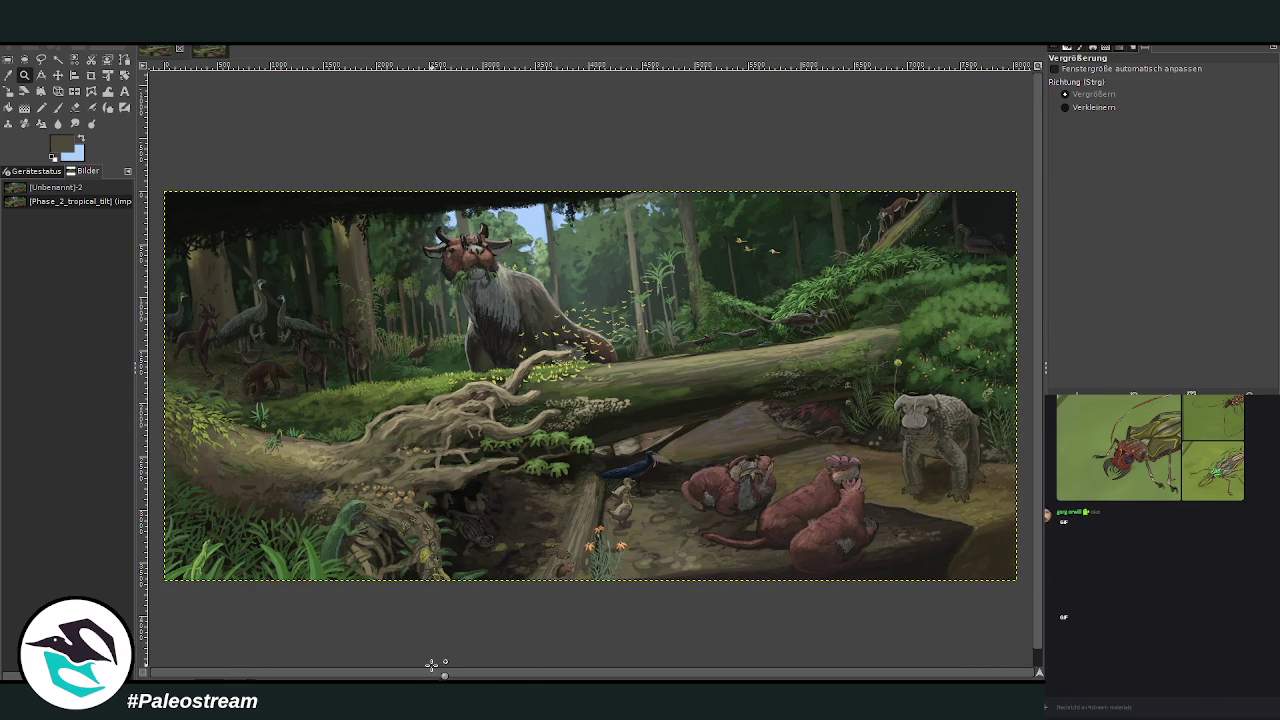
key(minus)
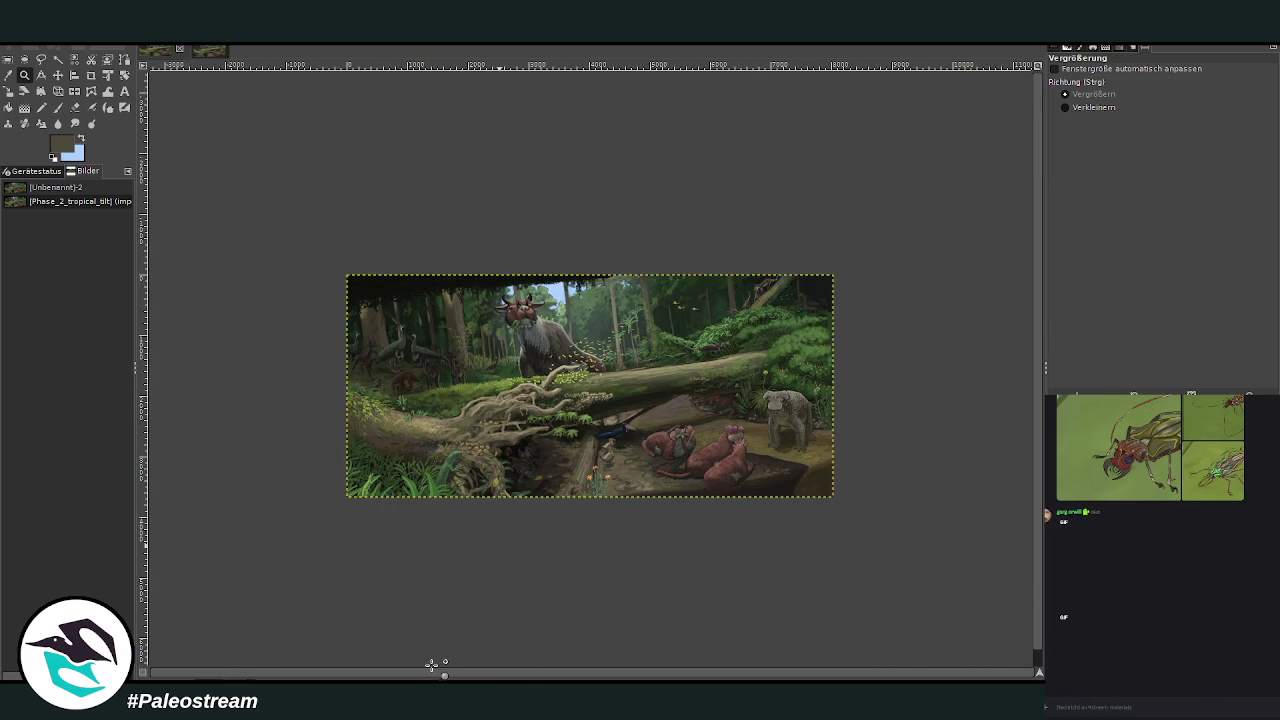
drag(334, 258, 850, 500)
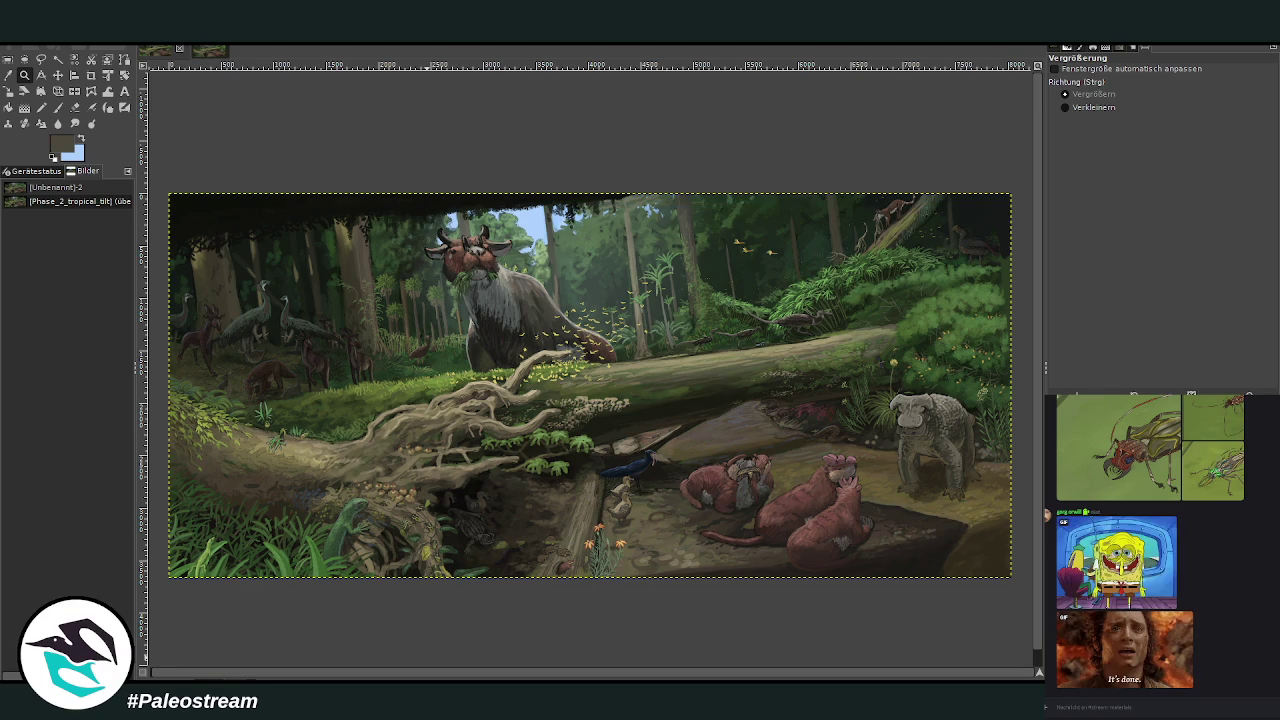
scroll(1249, 599, up, 10)
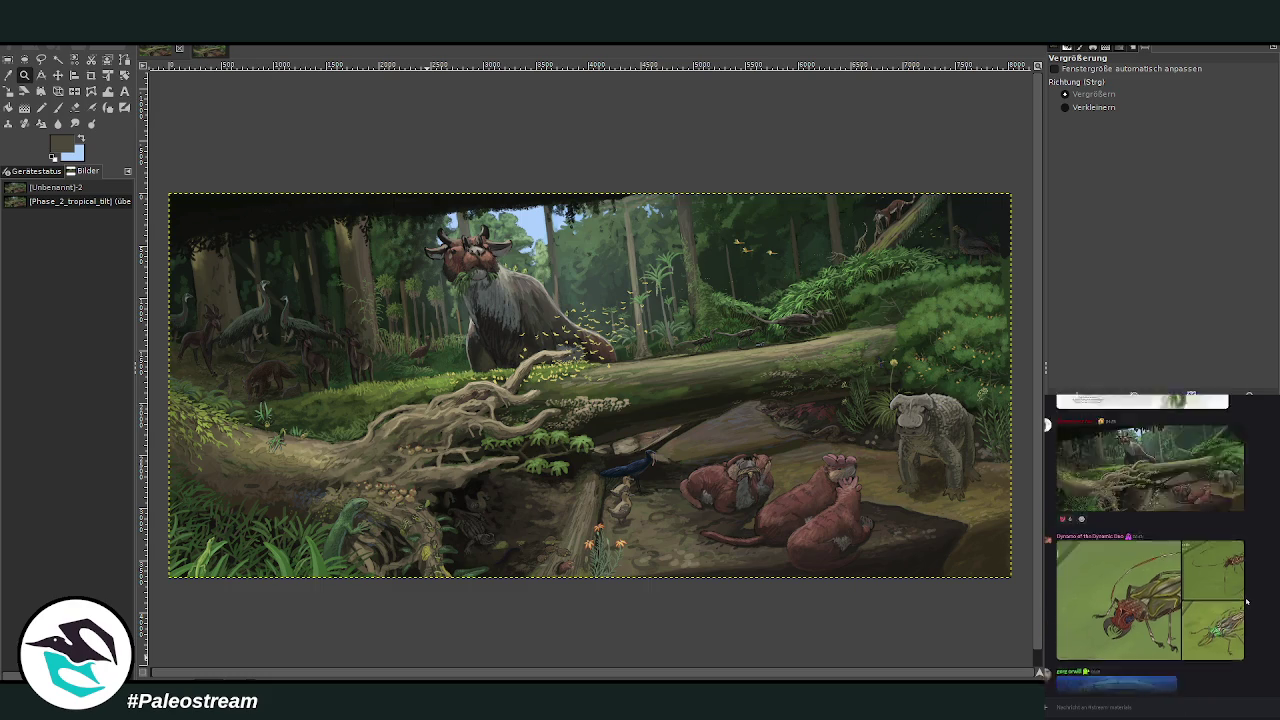
Step: Scroll back through the Discord chat and view the Trogons of Lemuria image enlarged, then close it
scroll(1249, 599, up, 3)
scroll(1249, 599, up, 3)
scroll(1249, 599, up, 3)
scroll(1249, 599, up, 3)
scroll(1249, 599, up, 3)
scroll(1249, 599, up, 2)
scroll(1249, 599, up, 3)
scroll(1249, 599, up, 3)
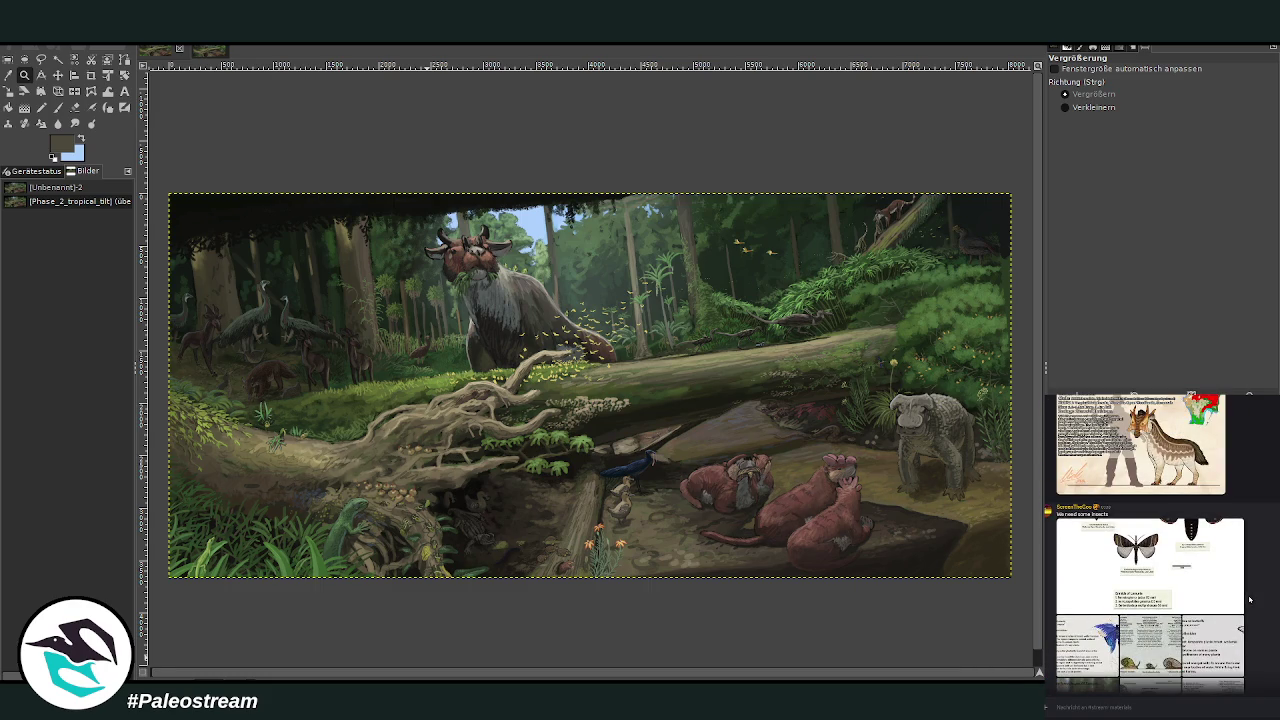
scroll(1249, 599, up, 3)
scroll(1249, 599, up, 3)
scroll(1249, 599, up, 3)
scroll(1249, 599, up, 3)
scroll(1249, 599, up, 3)
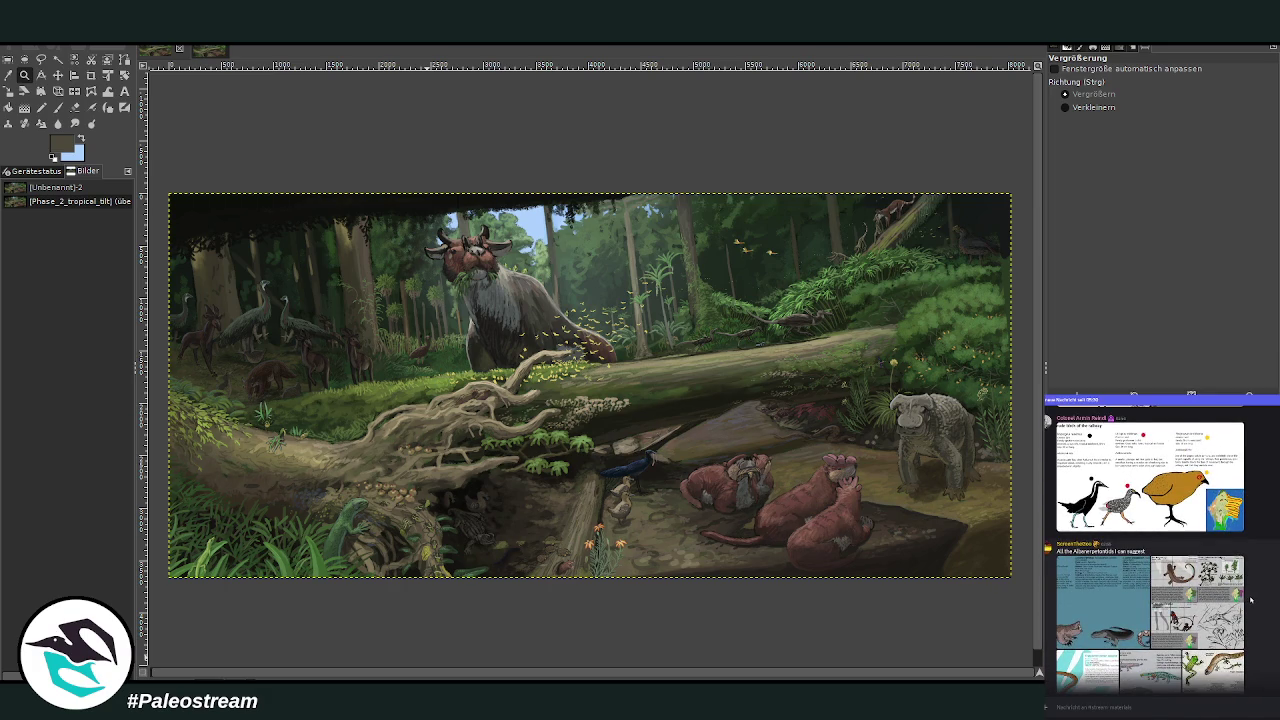
scroll(1250, 599, up, 3)
scroll(1250, 599, up, 2)
scroll(1255, 599, up, 3)
scroll(1255, 599, up, 3)
scroll(1255, 599, up, 3)
scroll(1255, 599, up, 3)
scroll(1255, 599, up, 3)
scroll(1160, 540, up, 5)
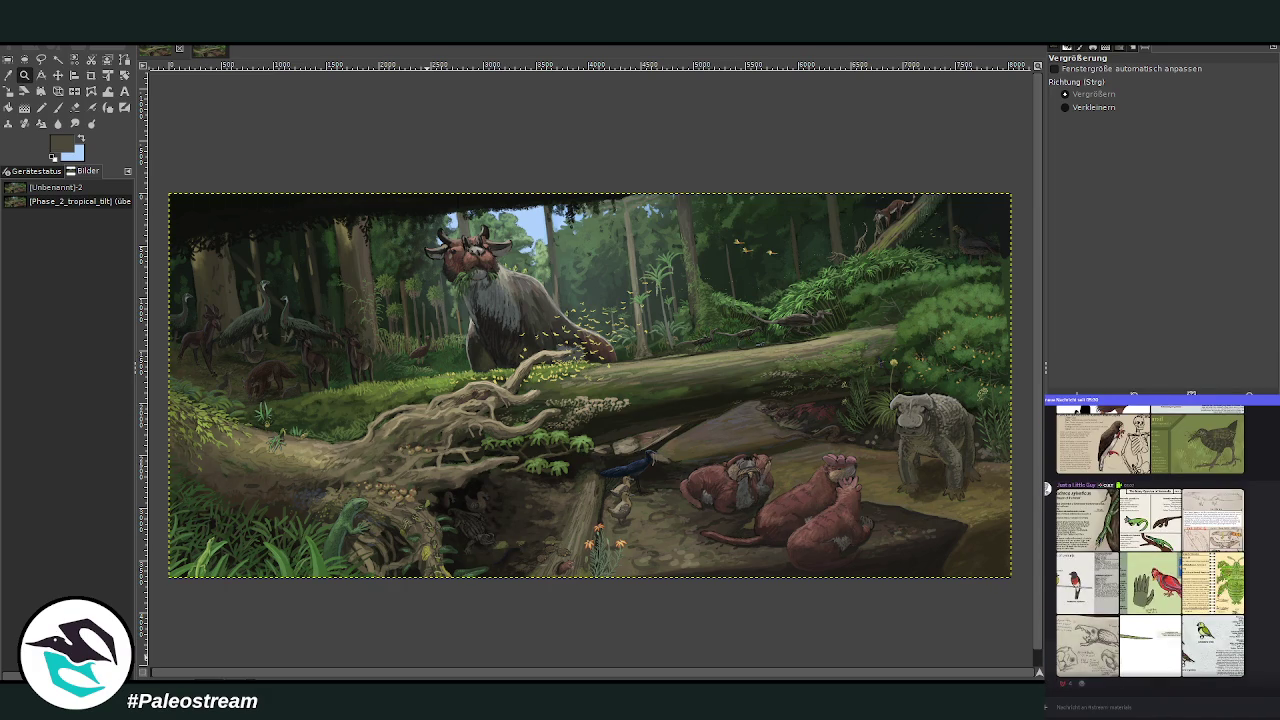
click(1100, 605)
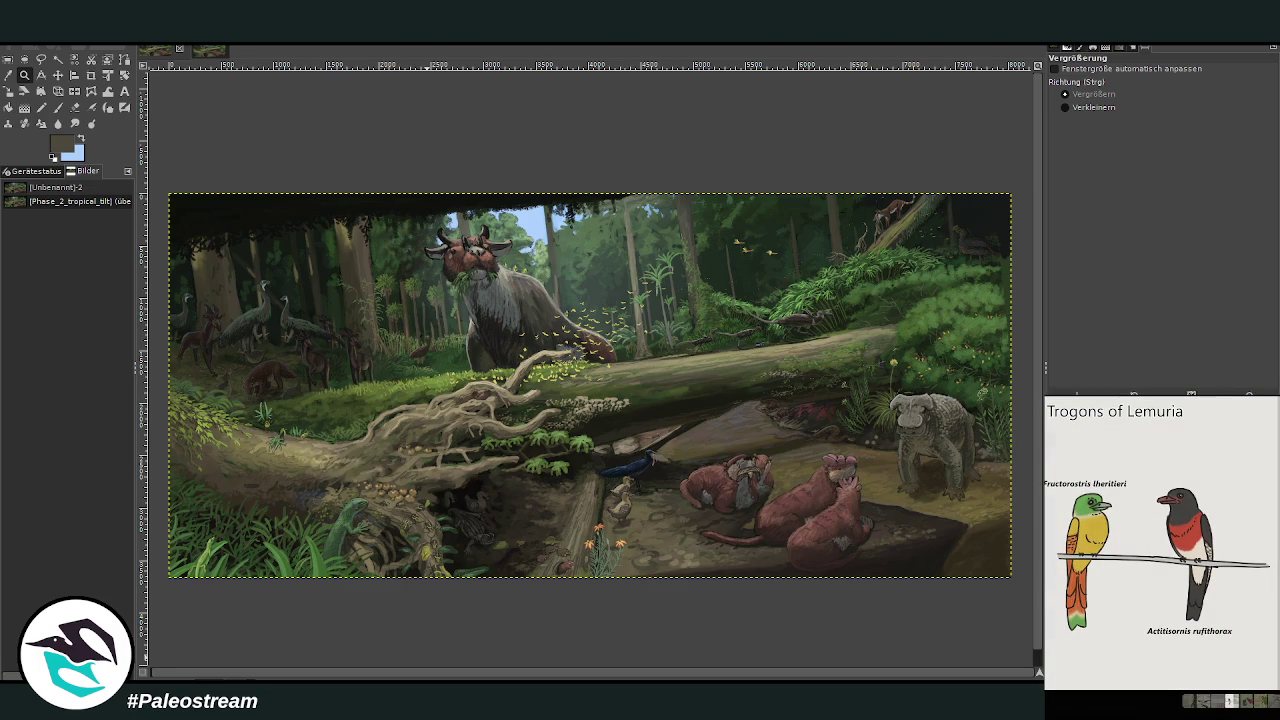
key(Escape)
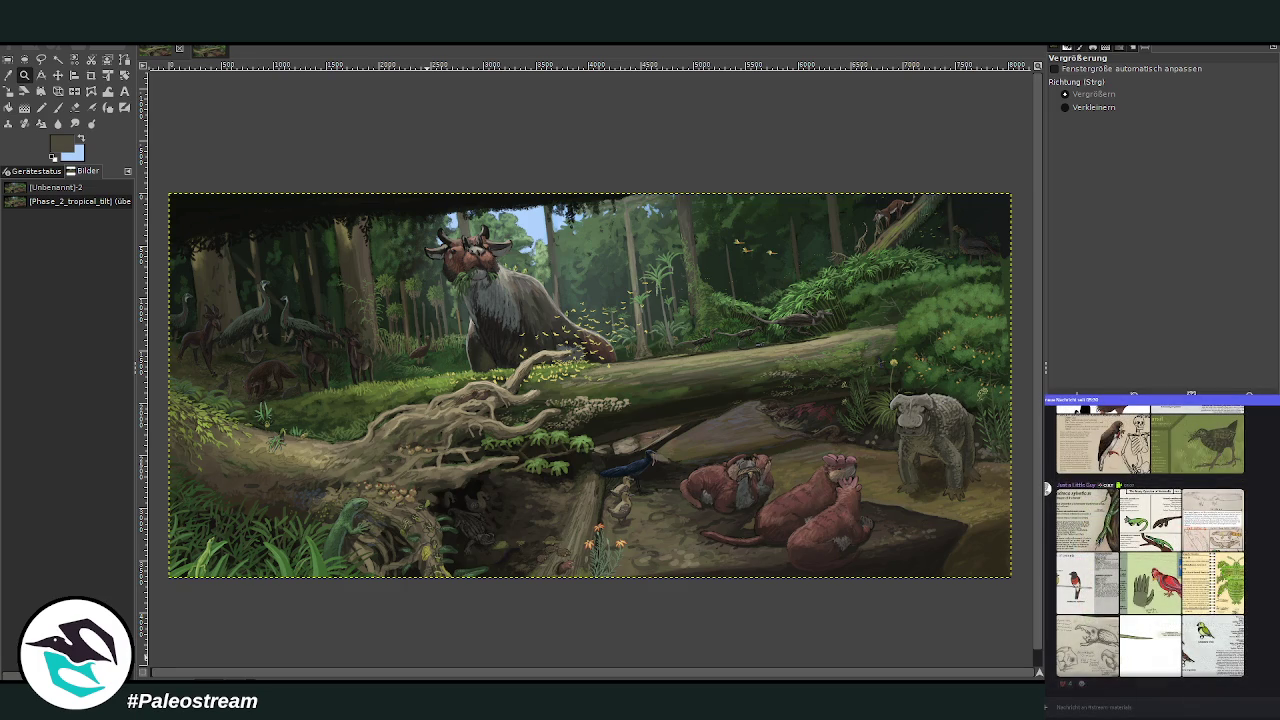
scroll(1160, 550, down, 3)
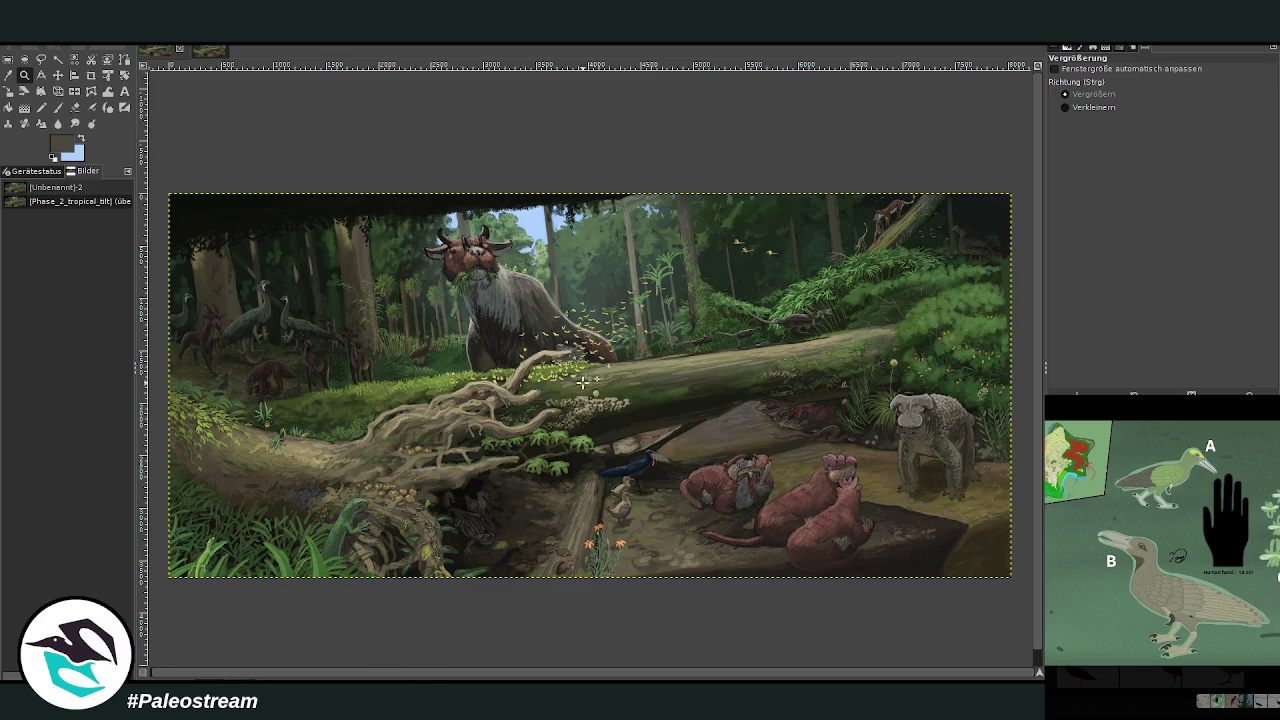
click(1065, 107)
click(640, 252)
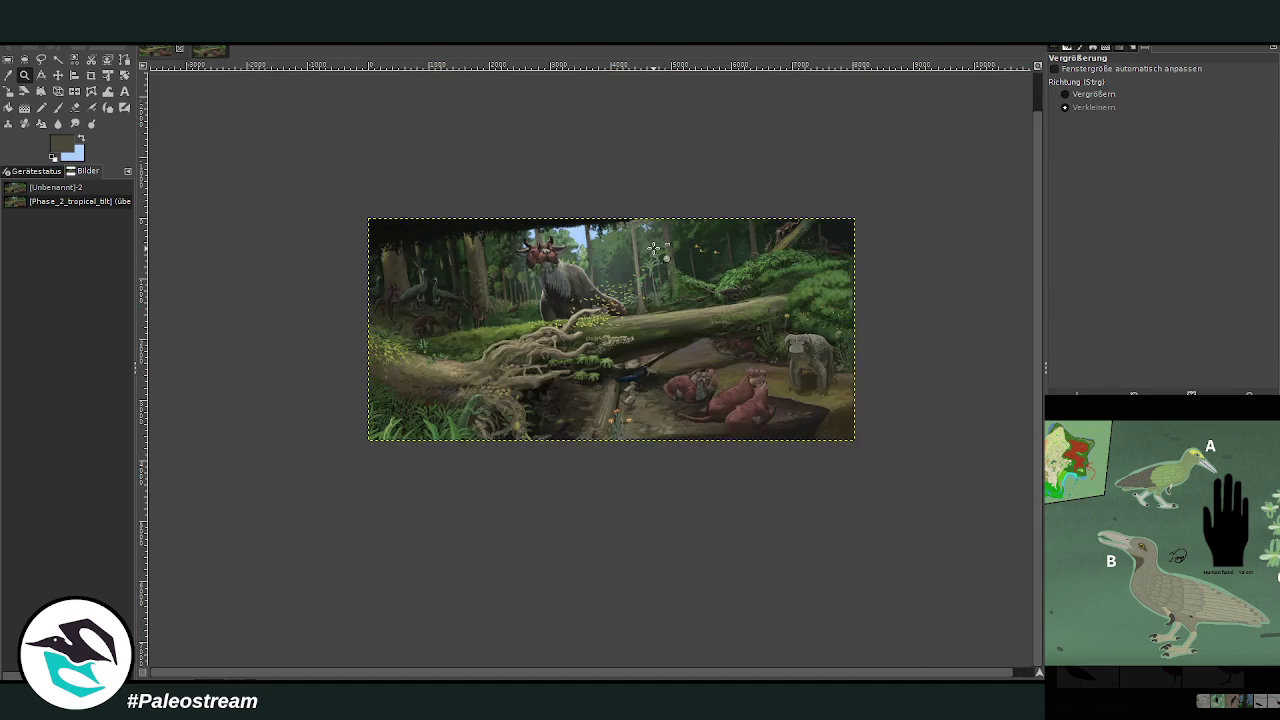
click(1099, 97)
drag(318, 218, 906, 468)
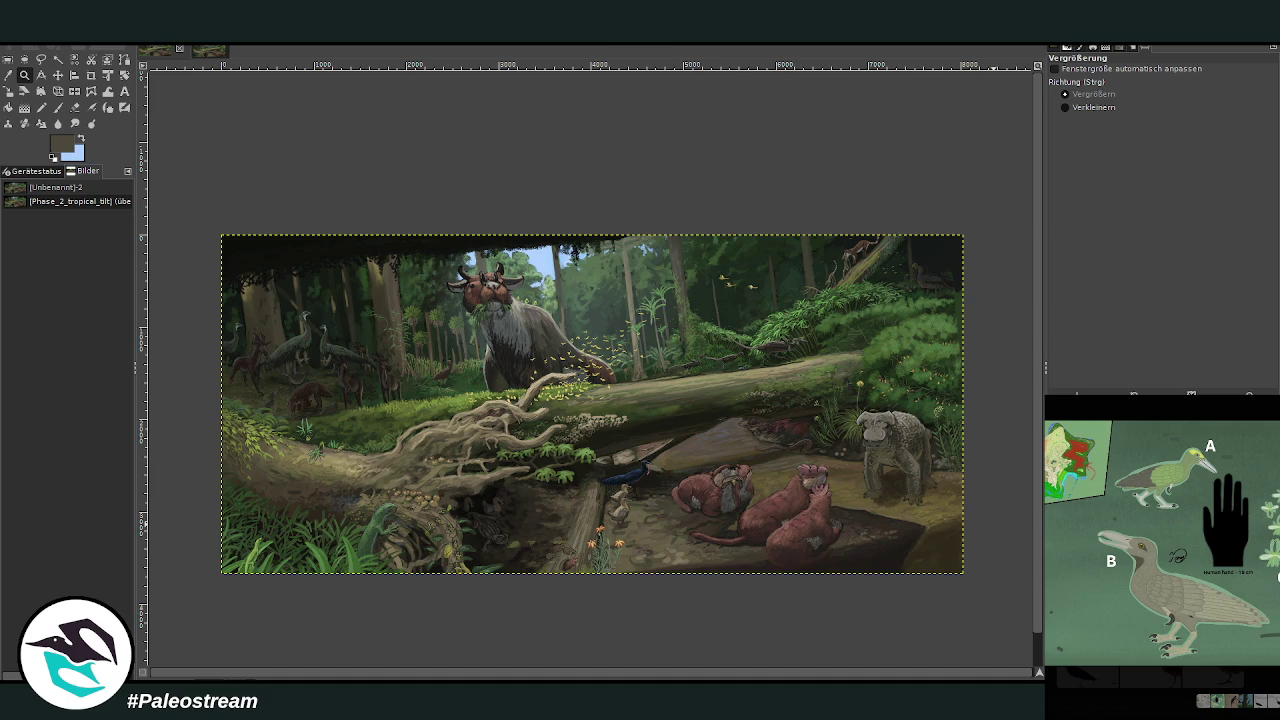
click(1240, 687)
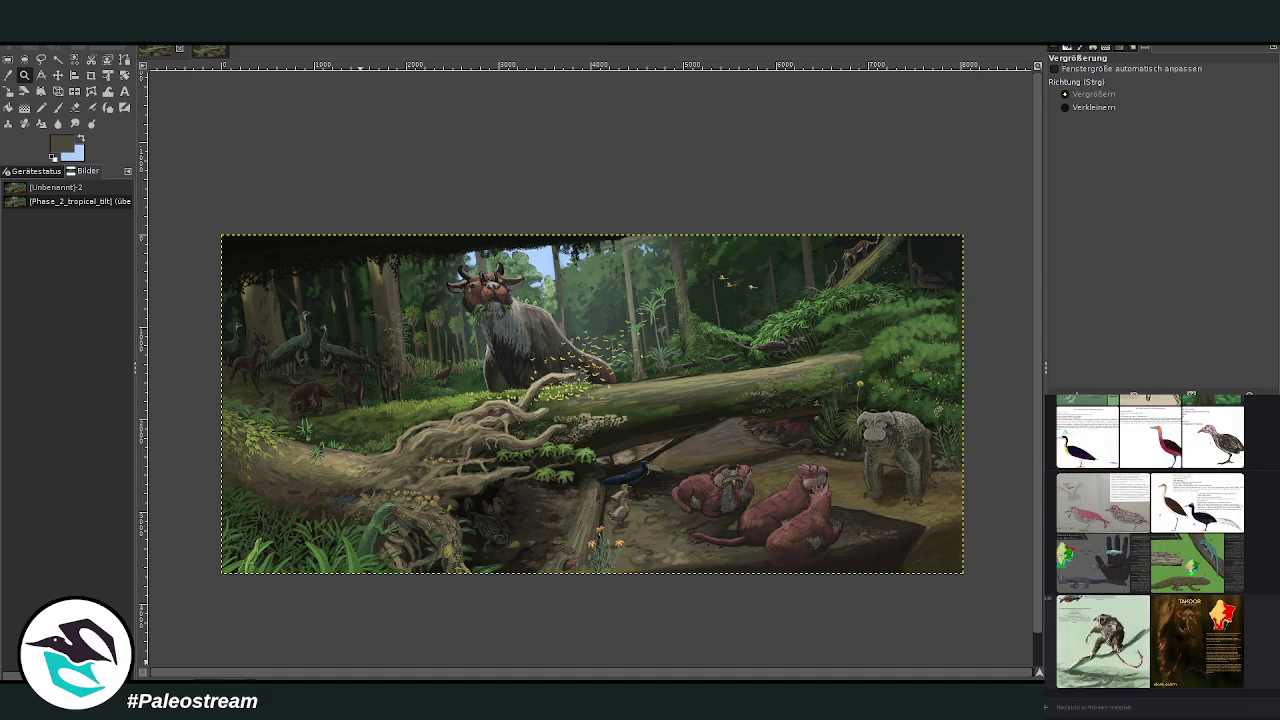
Step: Preview the Rivers of the jungle image, then find and preview the Zimberoo plant sheet
click(1104, 640)
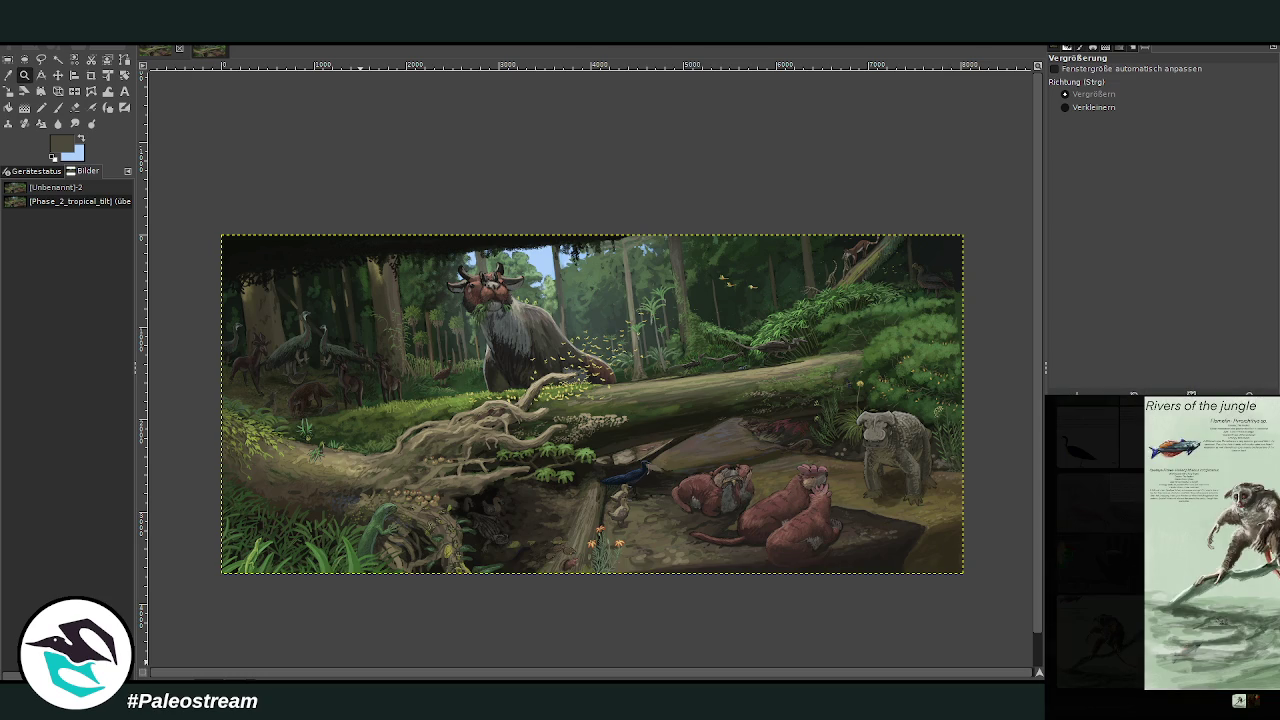
key(Escape)
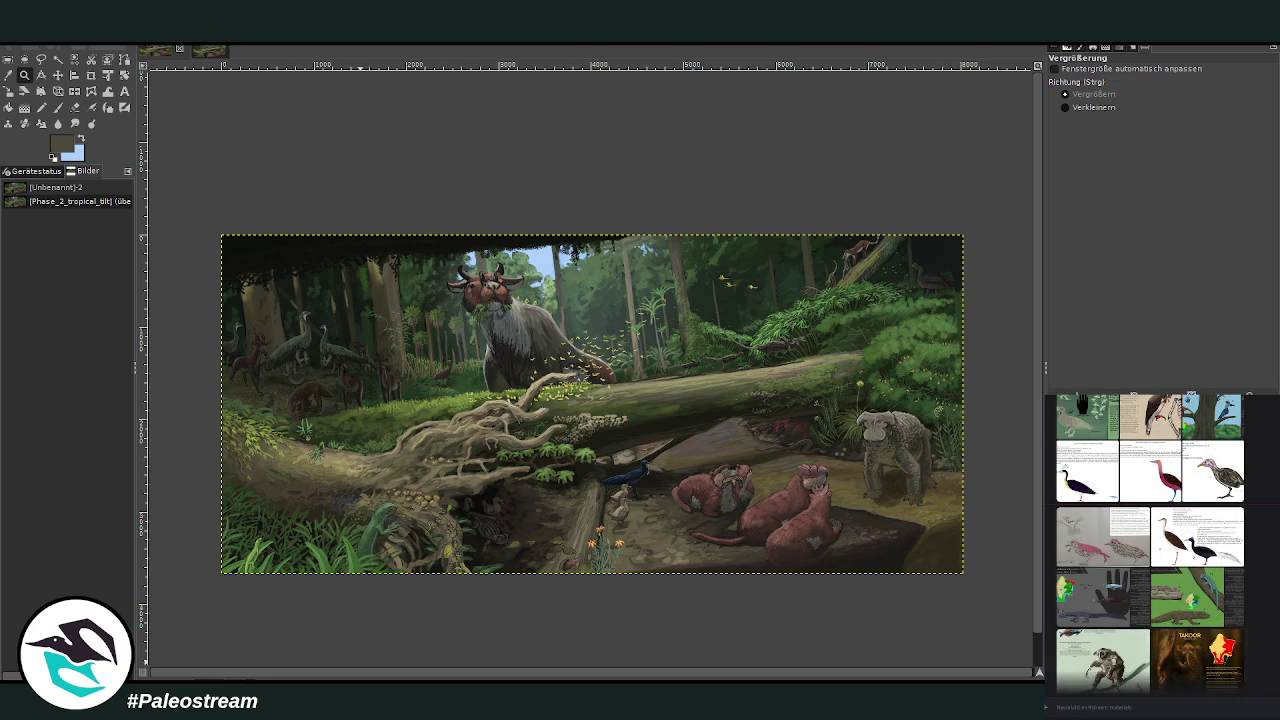
click(1086, 648)
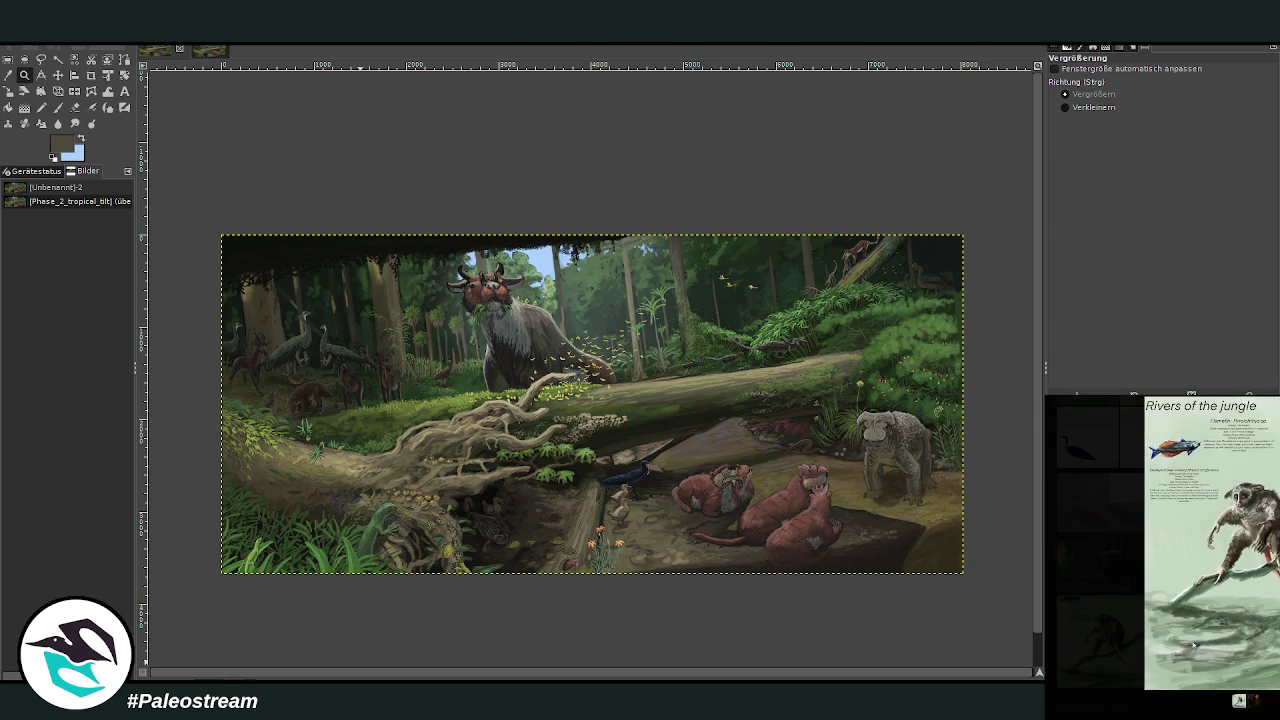
key(Escape)
scroll(1275, 616, up, 2)
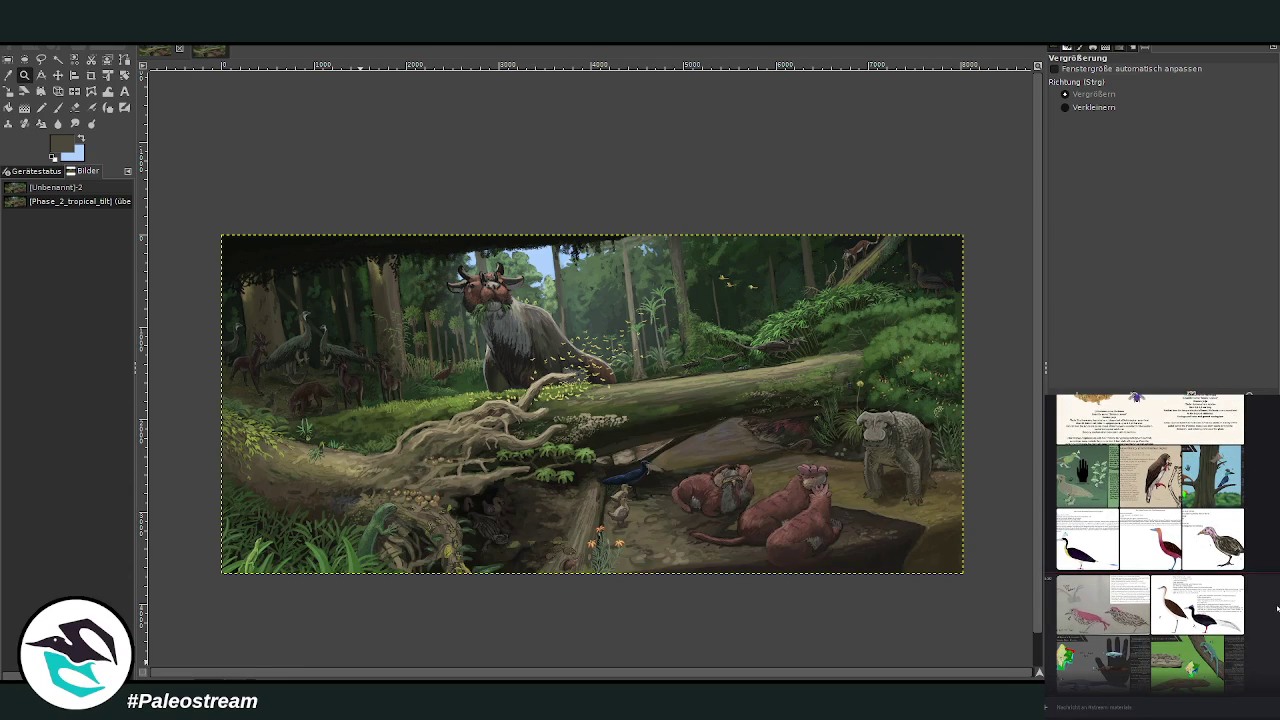
scroll(1276, 599, up, 1)
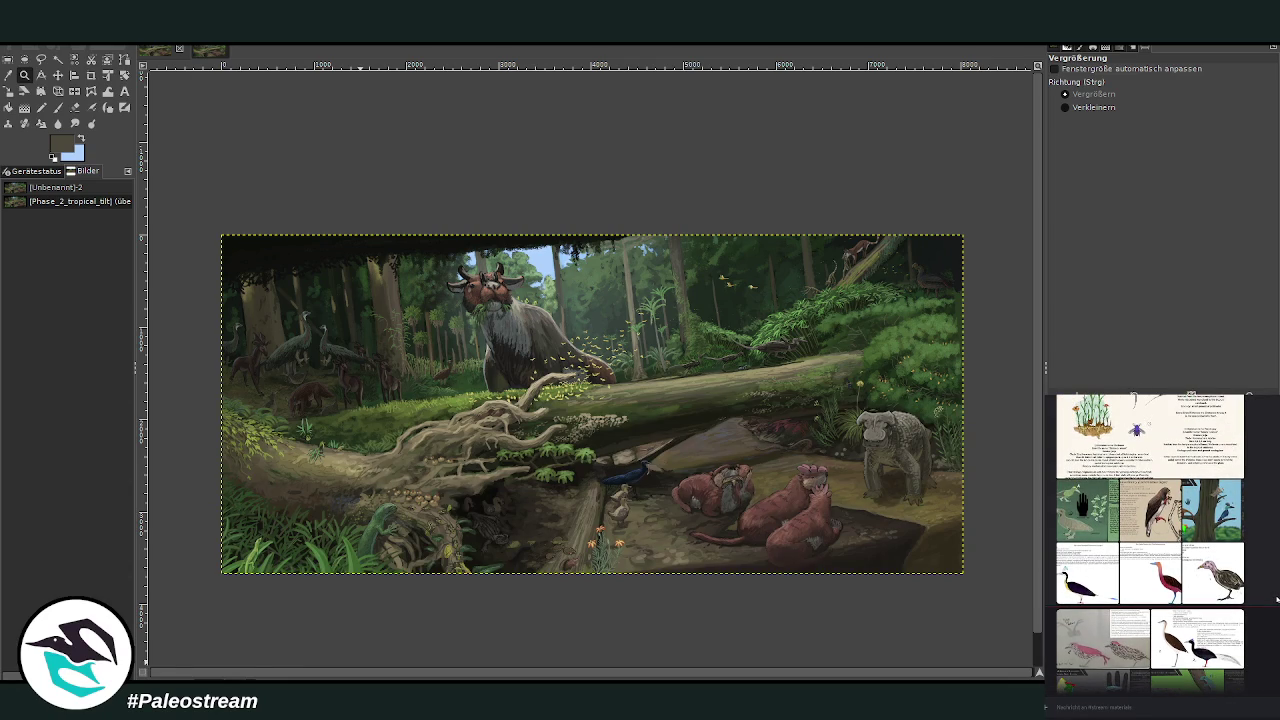
scroll(1276, 599, up, 2)
click(1100, 480)
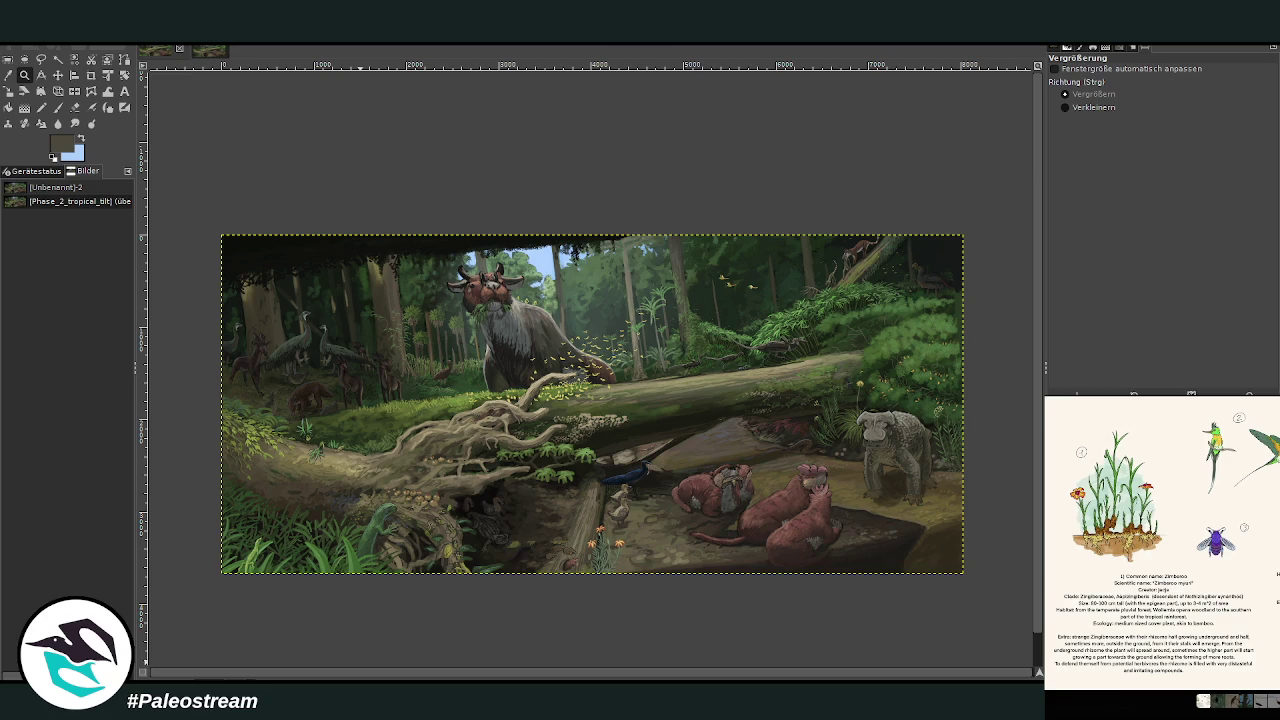
key(Escape)
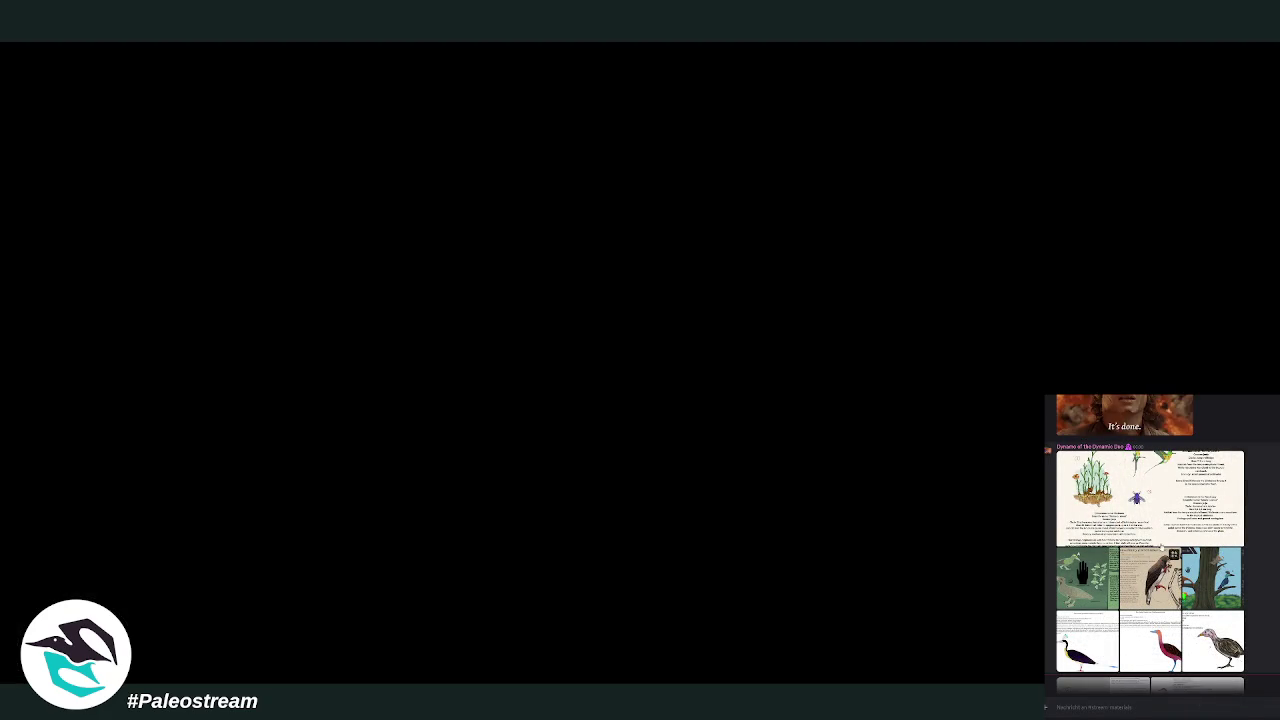
Step: Copy the Zimberoo sheet with Bild kopieren and paste it into the painting
click(1158, 503)
right_click(1168, 541)
click(1174, 544)
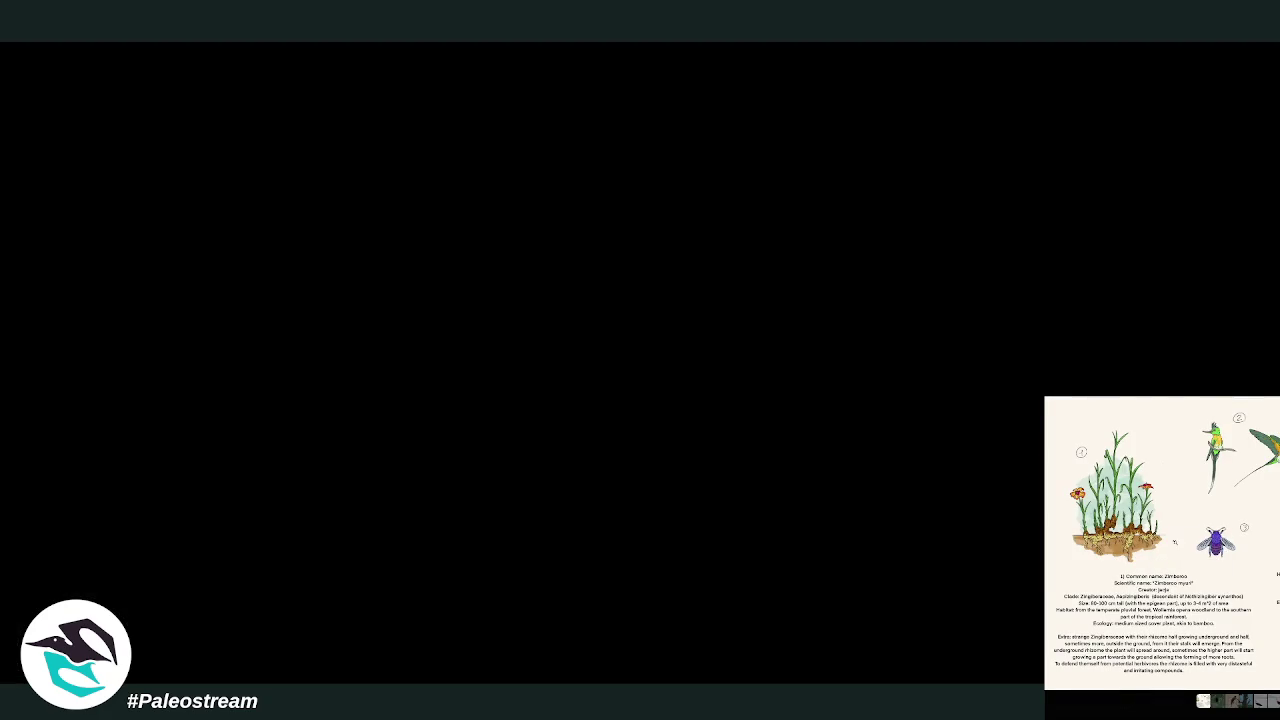
key(Escape)
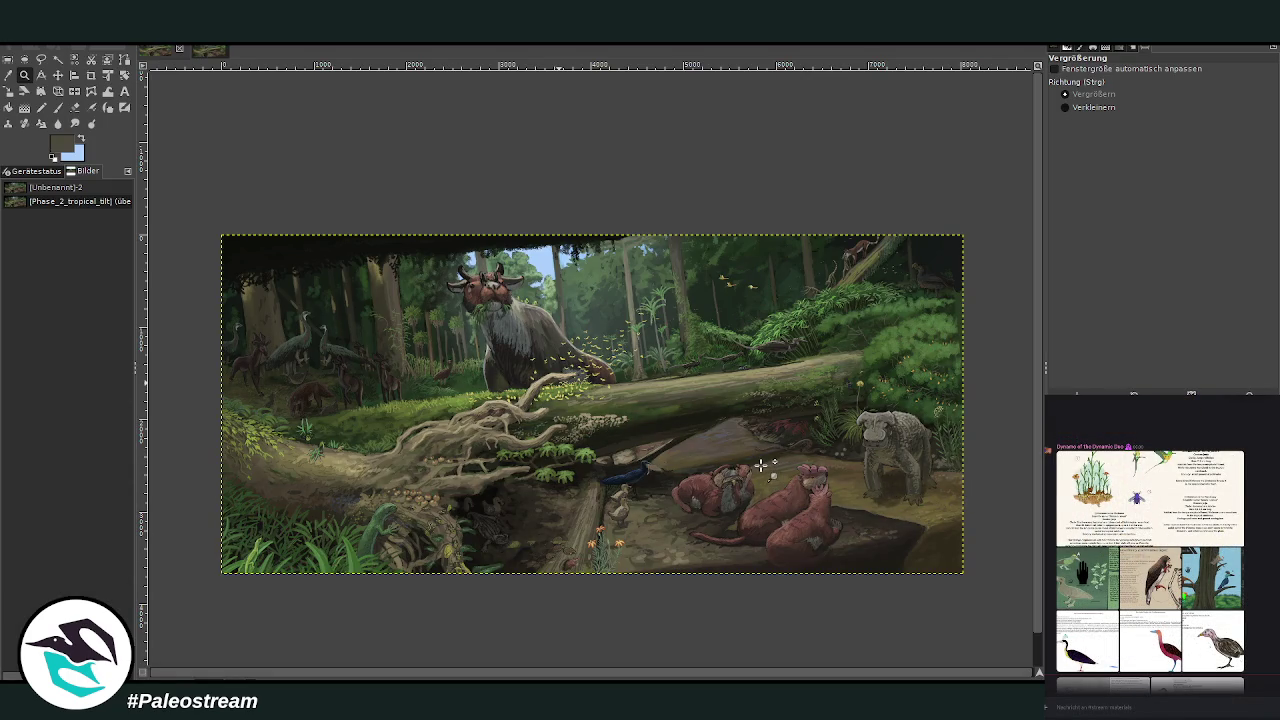
key(ctrl+v)
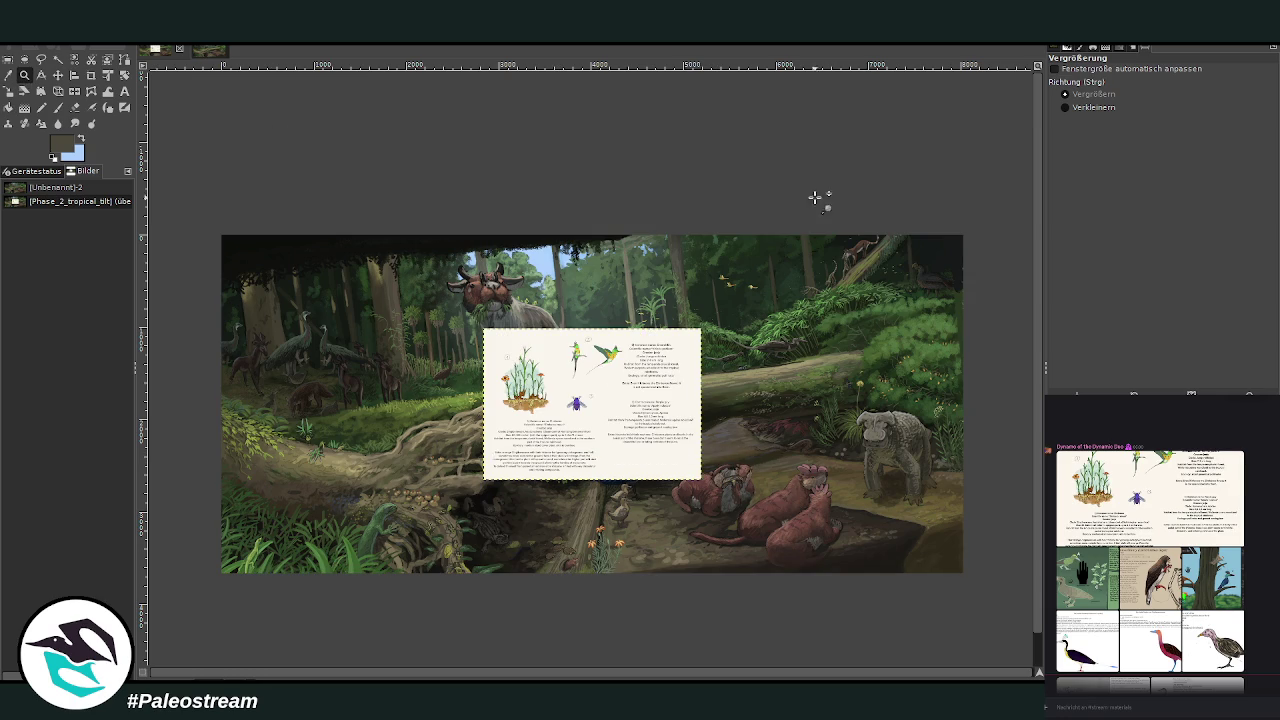
Step: Scale the pasted Zimberoo sheet down to 1155×803 pixels
drag(467, 323, 700, 468)
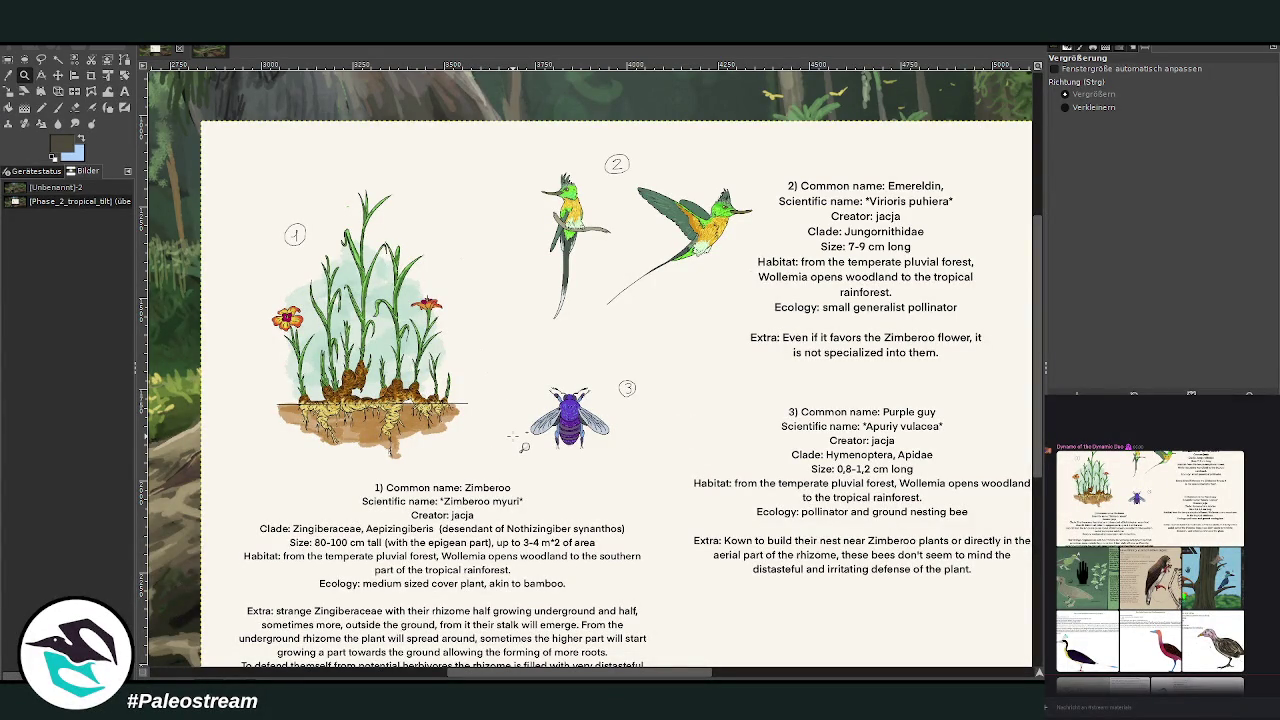
click(8, 91)
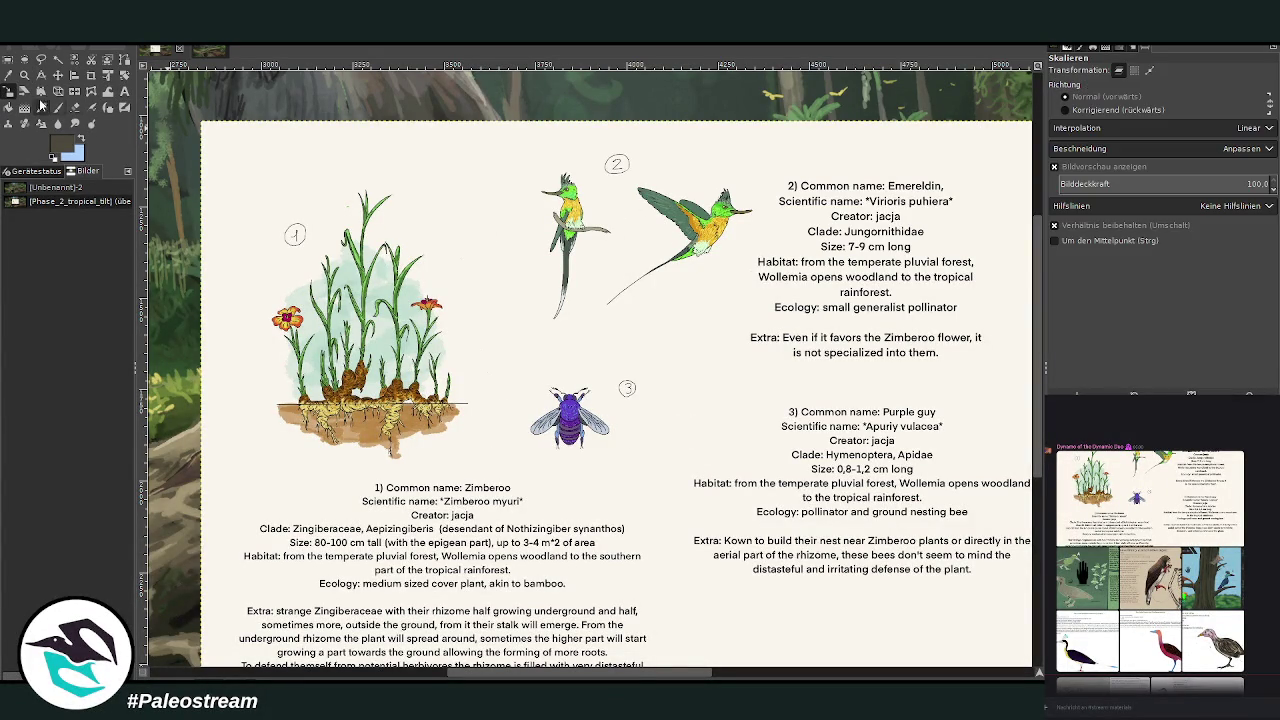
click(92, 75)
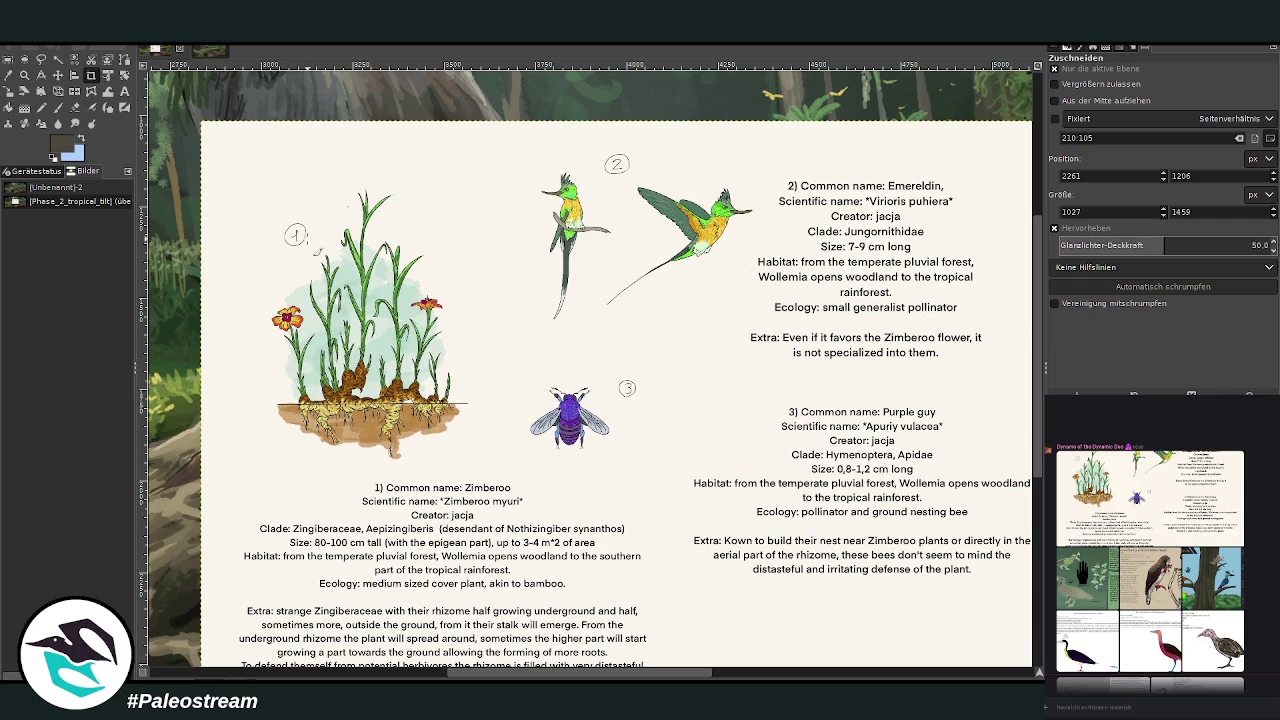
key(shift+s)
click(356, 292)
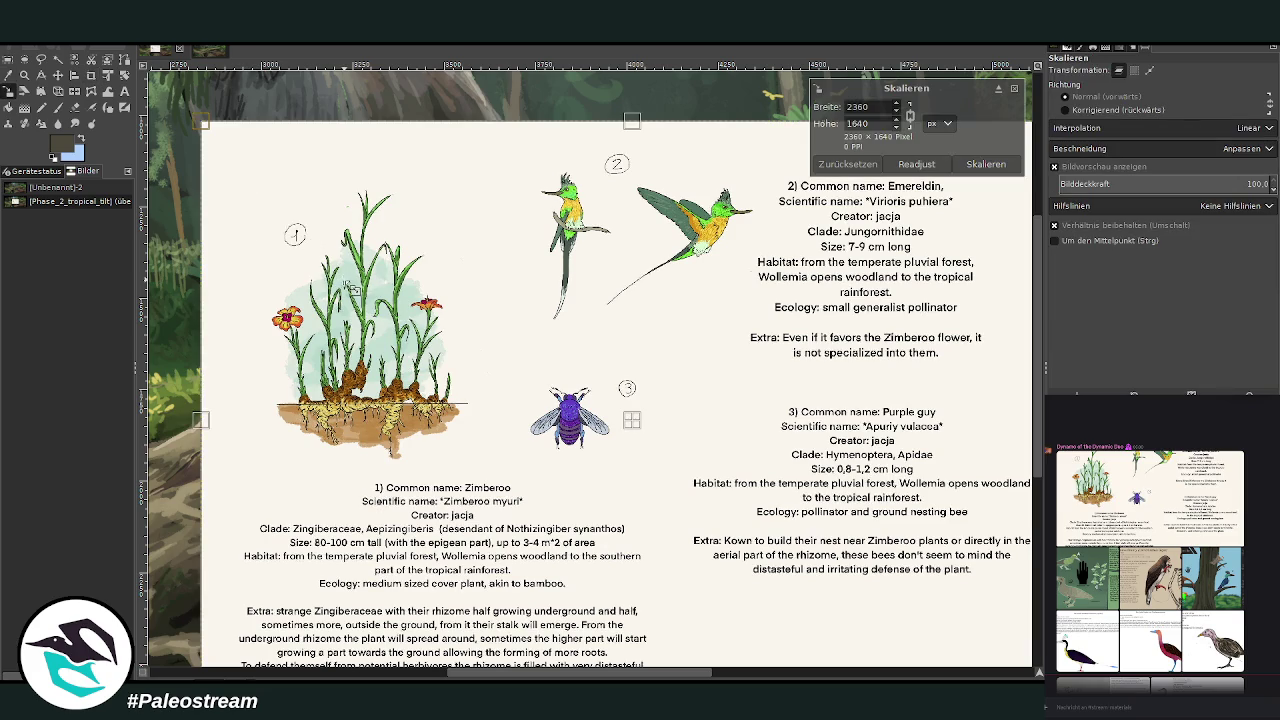
drag(817, 498, 697, 466)
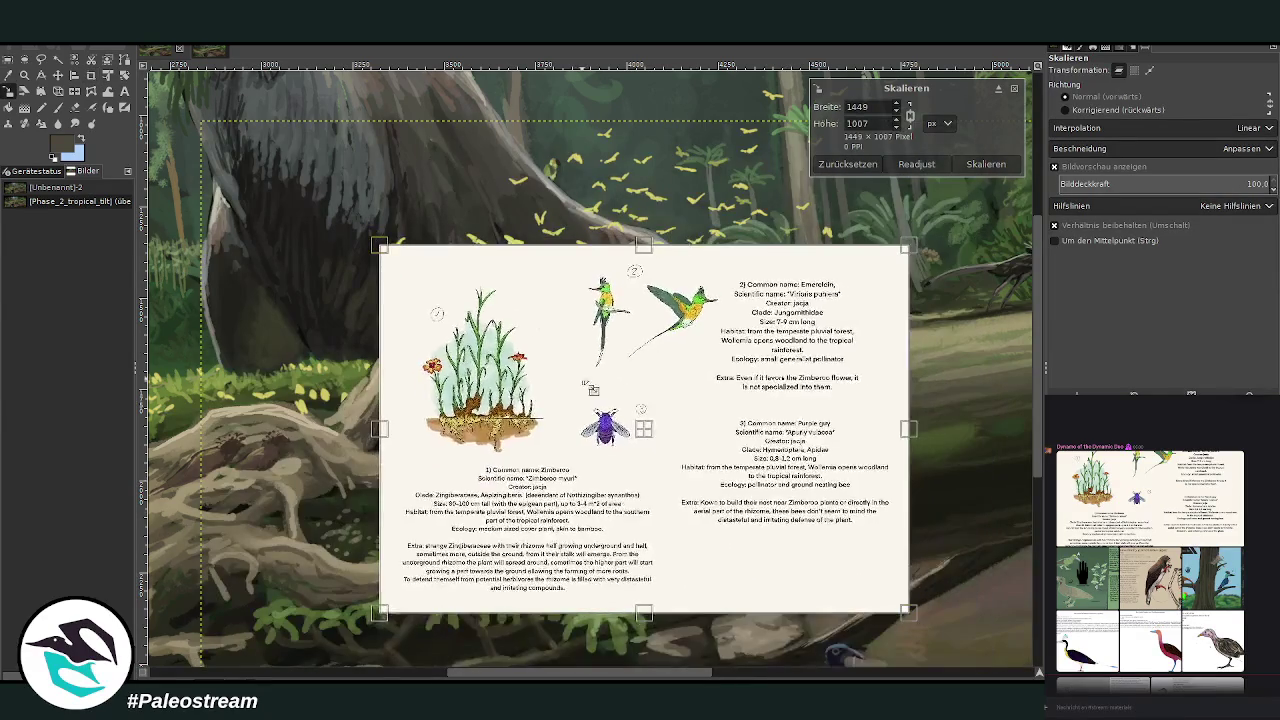
click(986, 164)
Step: Move the scaled sheet down onto the muddy ground above the otters and zoom in on it
key(z)
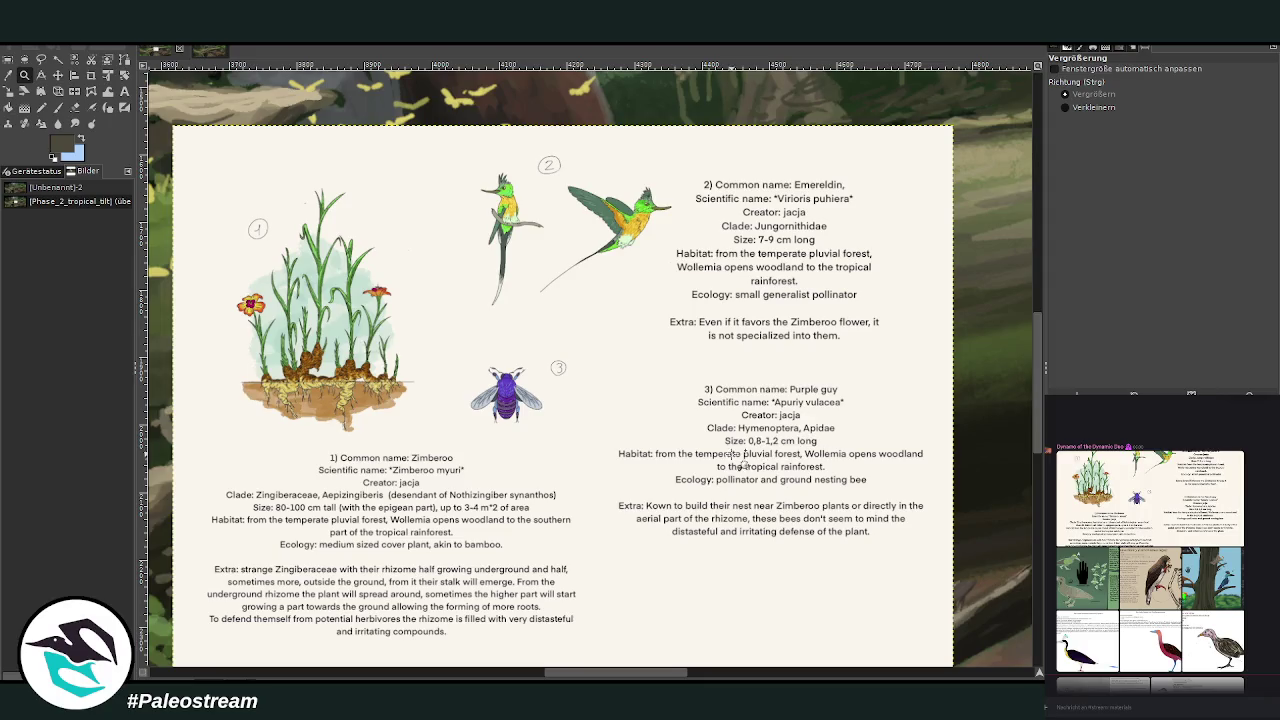
click(1065, 107)
click(858, 352)
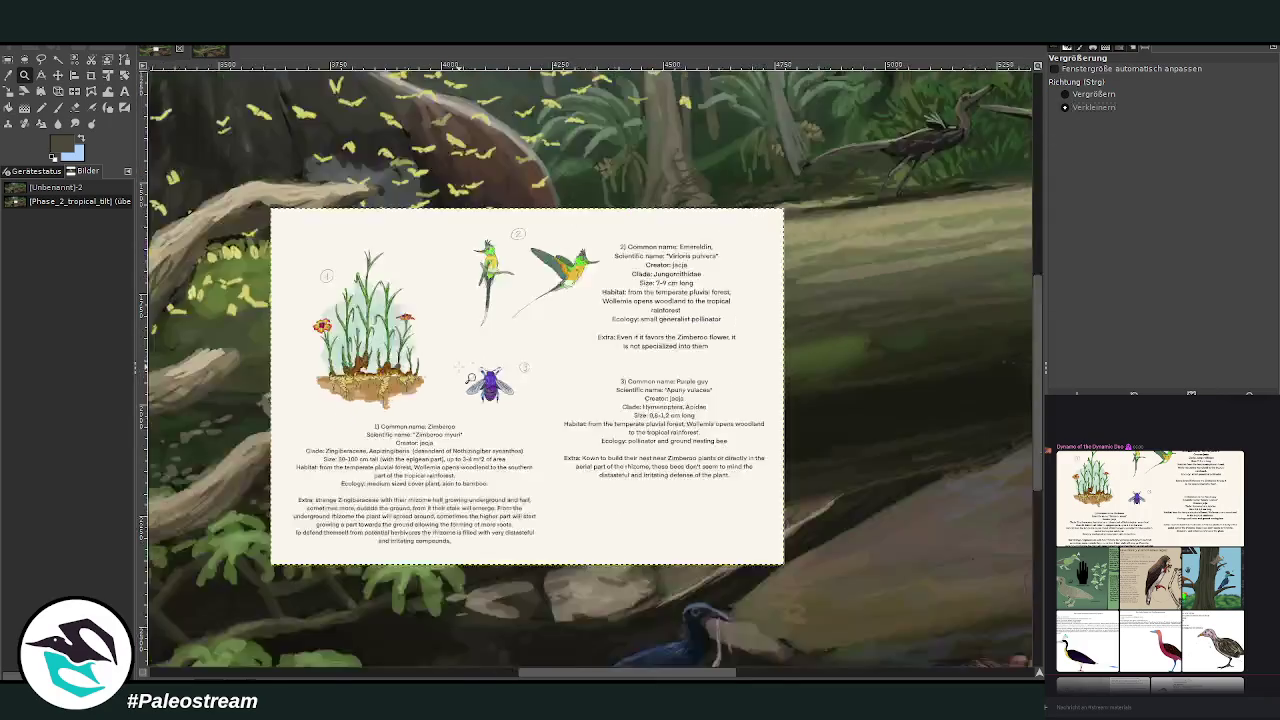
click(858, 352)
click(858, 352)
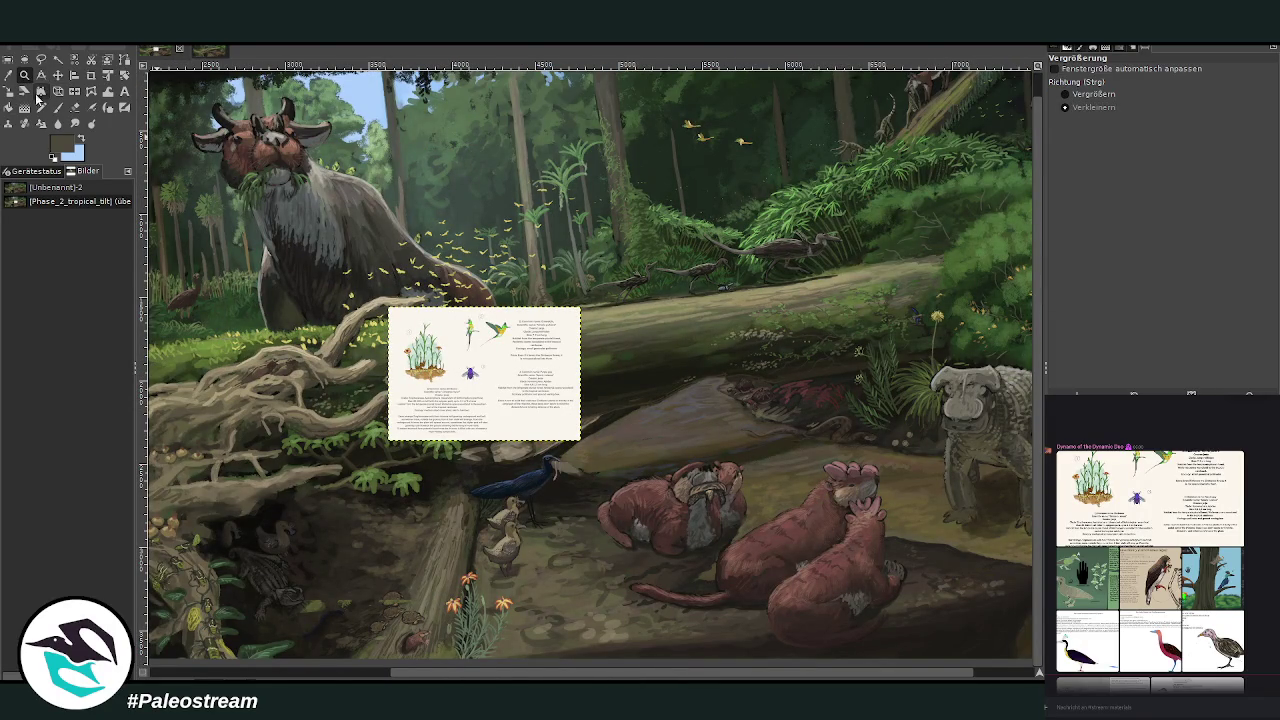
click(58, 75)
drag(571, 433, 667, 494)
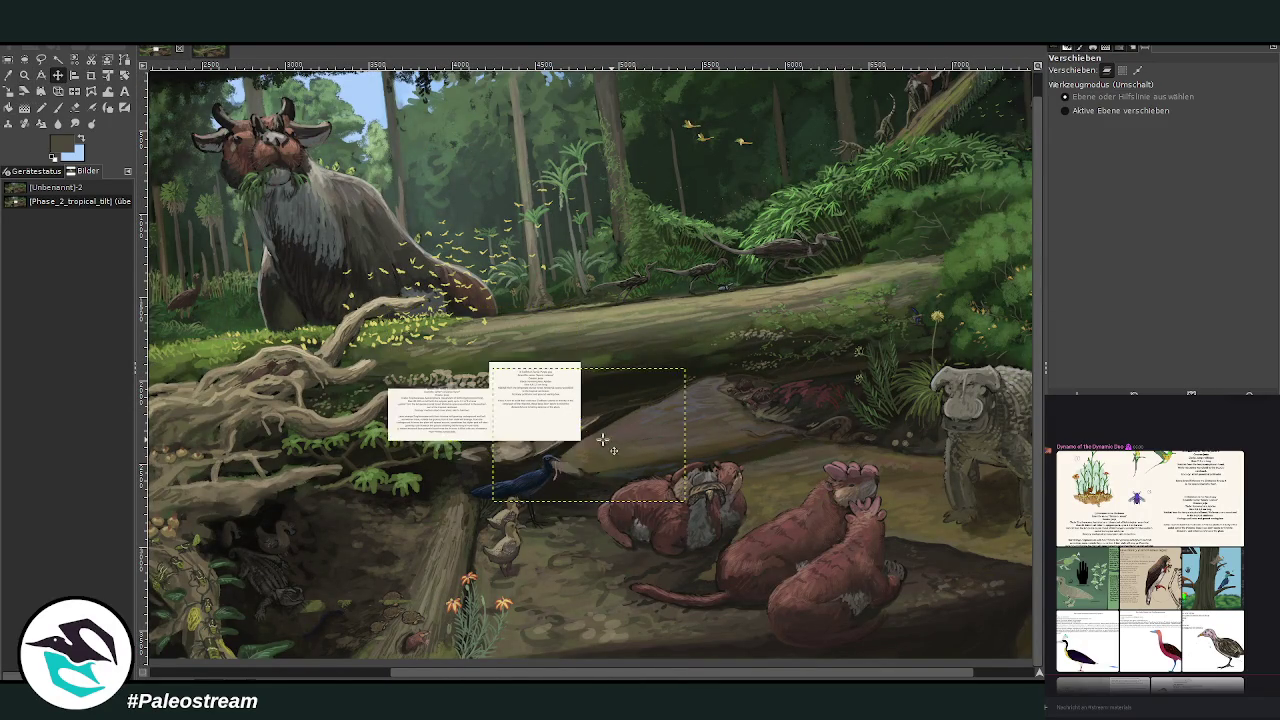
click(1008, 672)
key(minus)
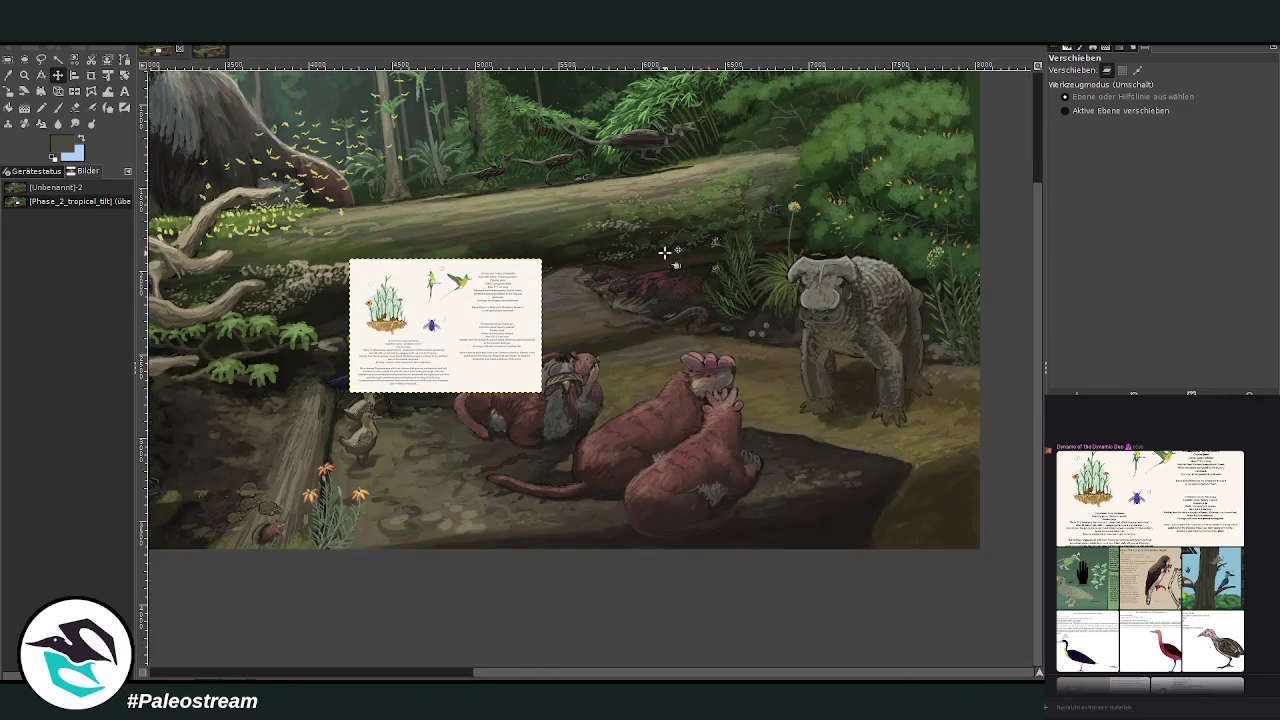
click(24, 75)
drag(292, 240, 718, 566)
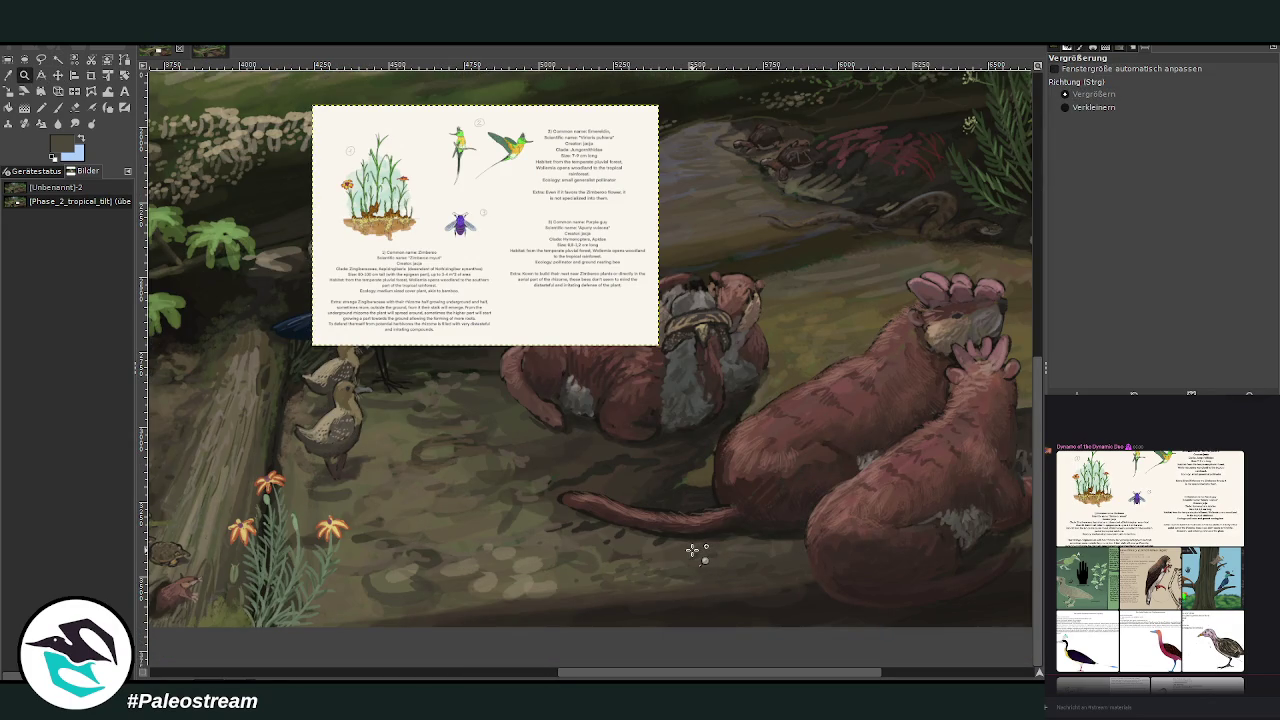
Step: Make the background painting active and sample a dark grey-green from the forest floor as the painting colour
key(Page_Down)
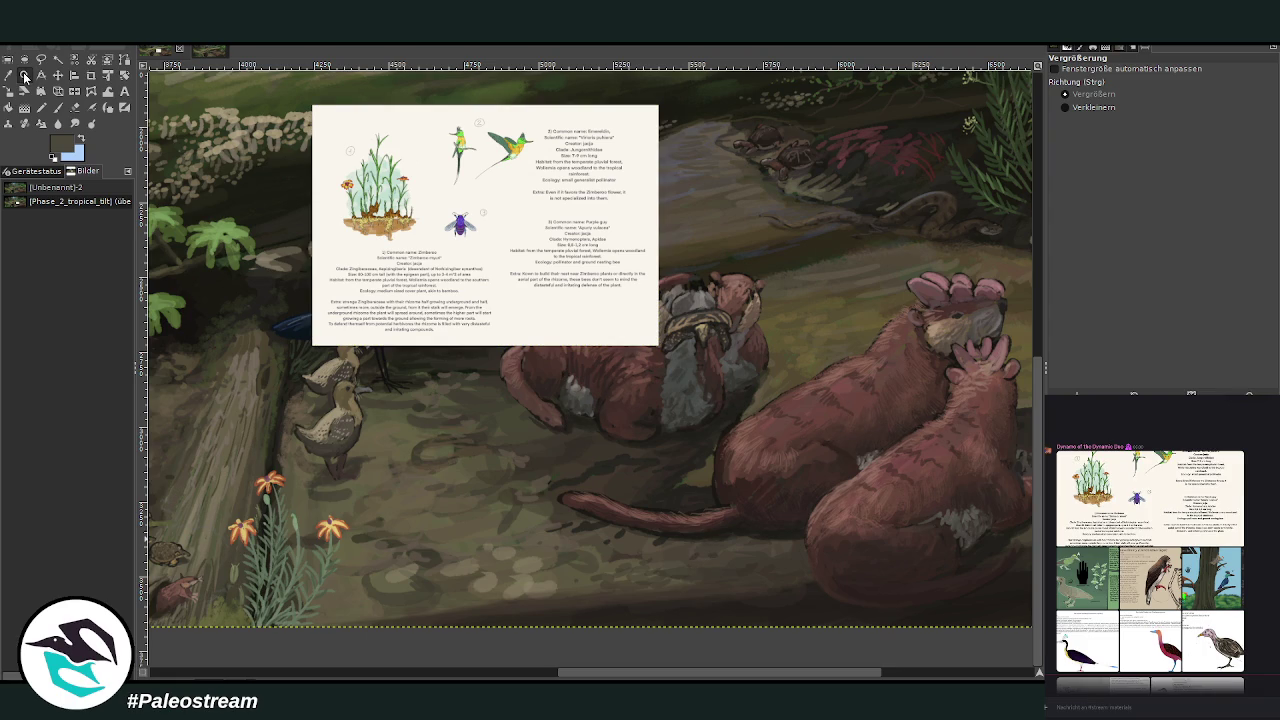
click(8, 75)
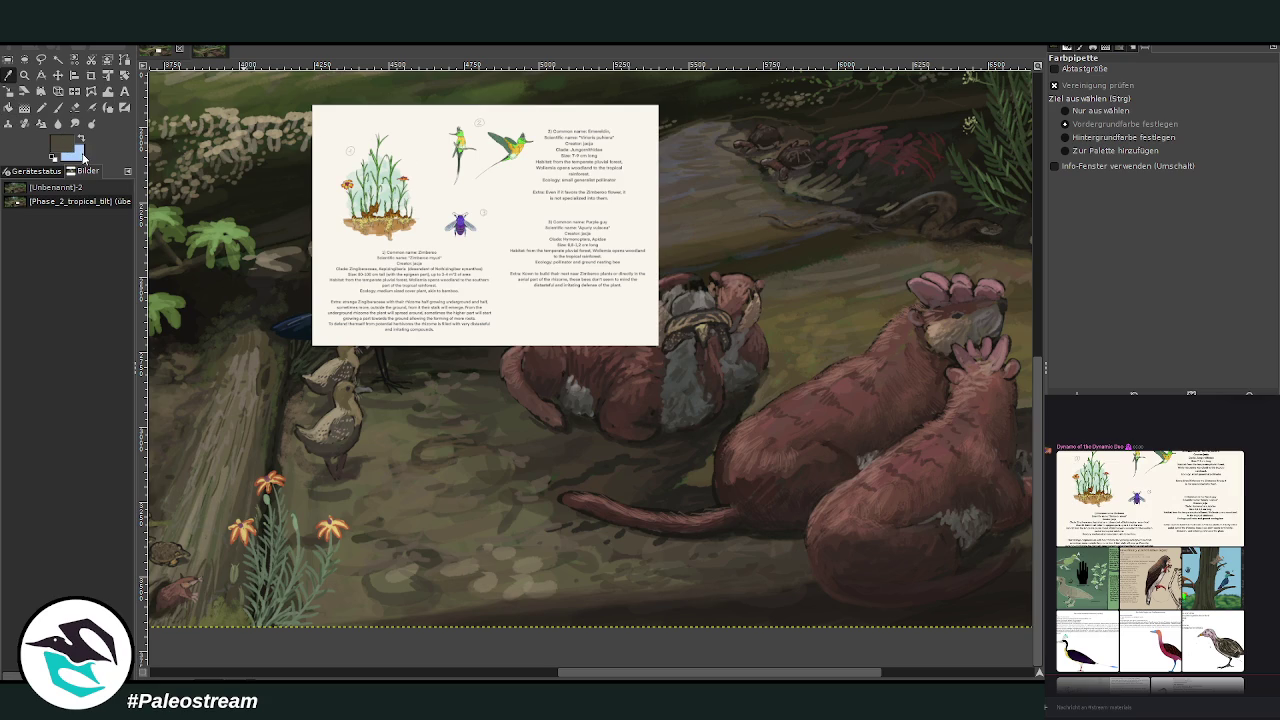
click(1016, 405)
click(1021, 404)
click(57, 107)
Step: Set the Chalk 03 brush to size 108 and 91.5 opacity, then paint dark grass blades along the bottom
drag(1234, 82, 1240, 92)
drag(1150, 145, 1104, 140)
mouse_move(384, 585)
mouse_down()
mouse_move(382, 615)
mouse_move(358, 622)
mouse_up()
drag(496, 582, 493, 607)
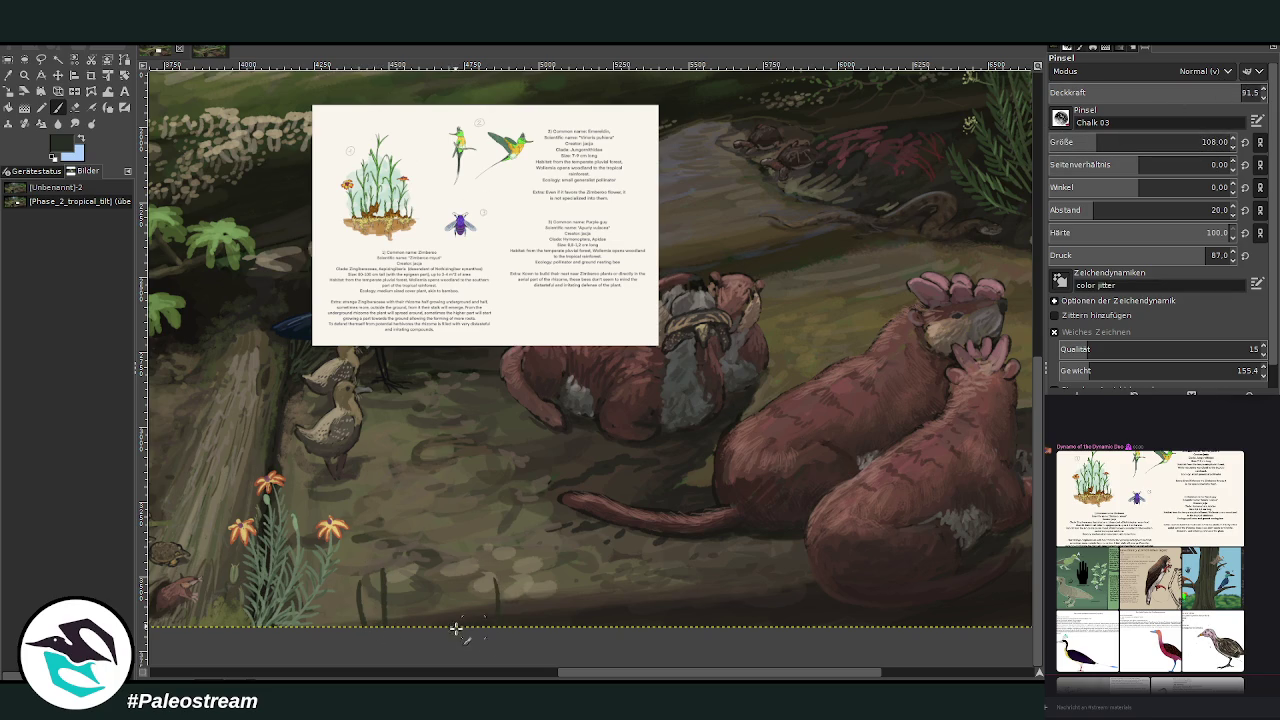
drag(546, 566, 545, 610)
drag(527, 566, 525, 612)
drag(442, 560, 440, 616)
drag(375, 567, 372, 622)
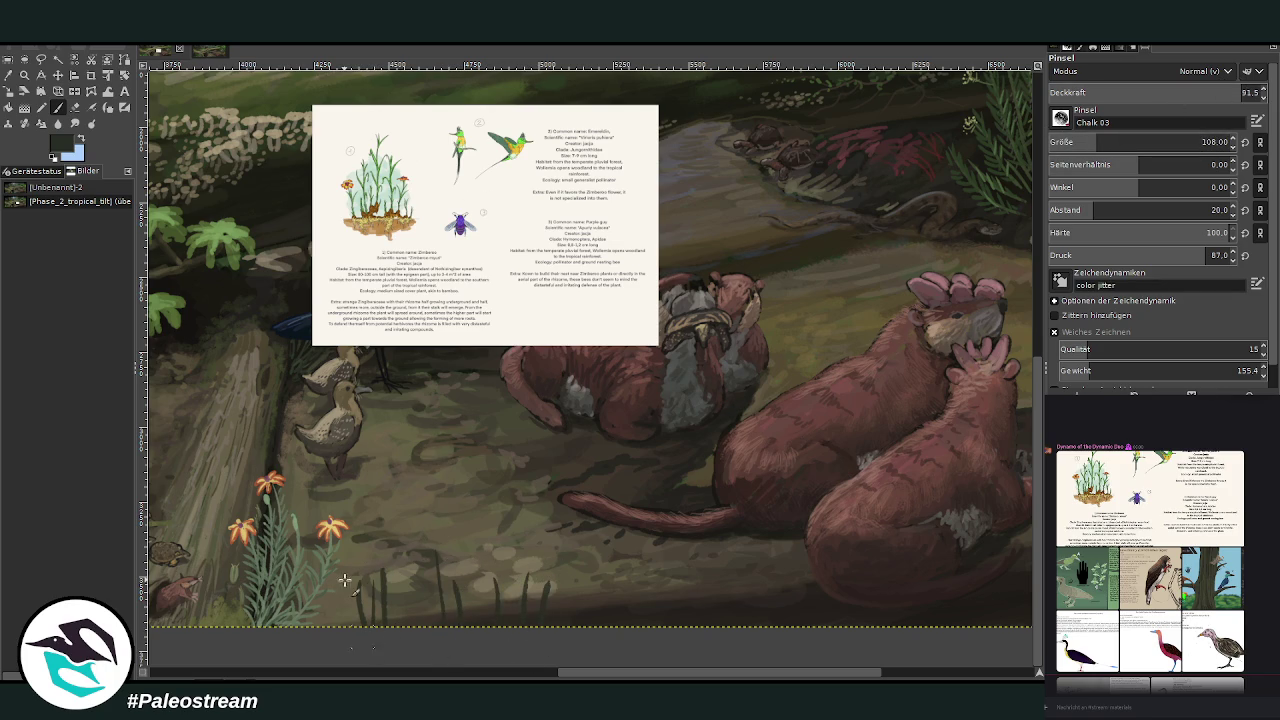
drag(640, 576, 636, 600)
drag(656, 545, 645, 584)
mouse_move(496, 600)
mouse_down()
mouse_move(493, 551)
mouse_move(458, 610)
mouse_up()
mouse_move(436, 578)
mouse_down()
mouse_move(434, 618)
mouse_move(404, 625)
mouse_up()
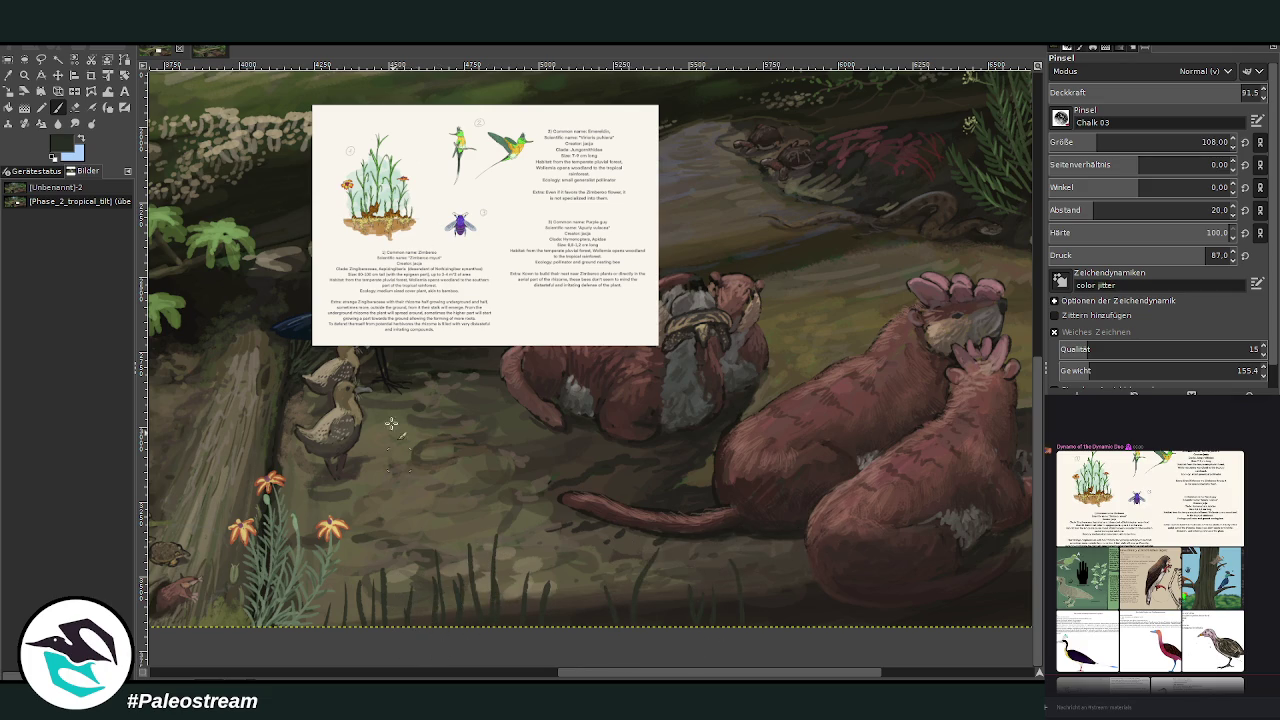
Step: Shrink the brush to size 67, add thinner dark grass blades, and start picking a lighter green
click(1066, 142)
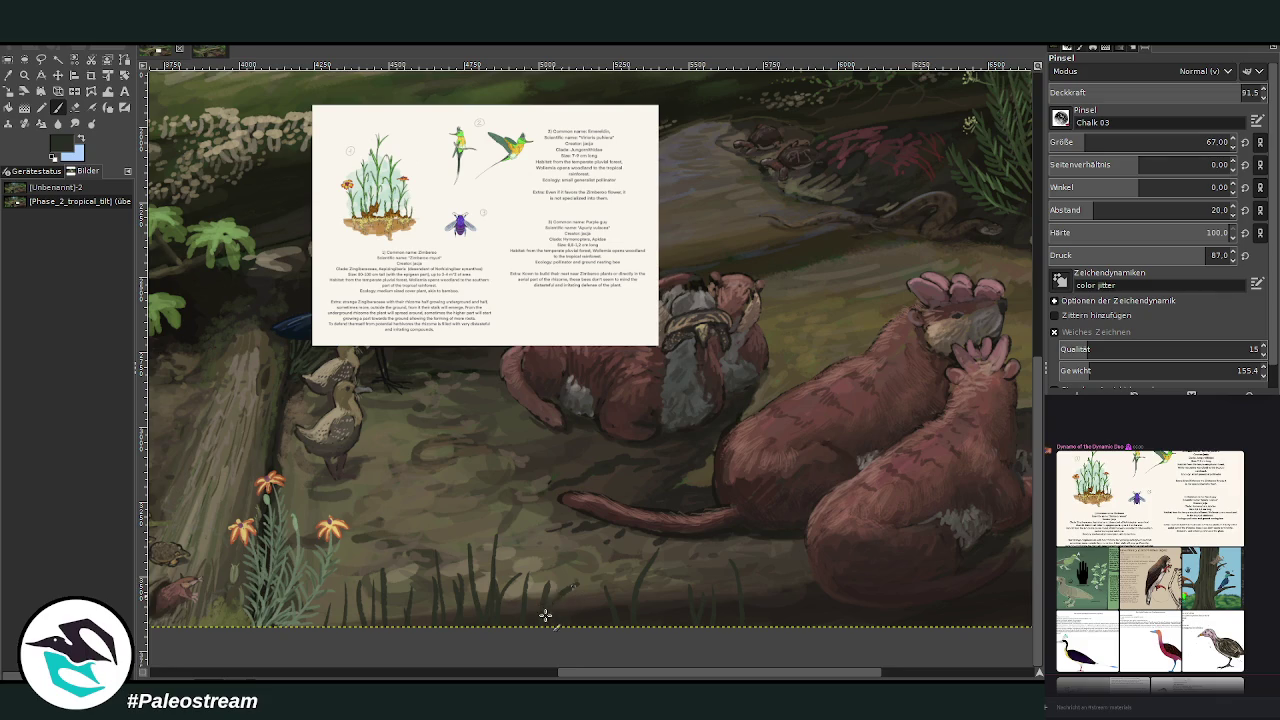
drag(537, 575, 550, 612)
mouse_move(628, 600)
mouse_down()
mouse_move(612, 562)
mouse_move(674, 572)
mouse_up()
drag(692, 628, 700, 616)
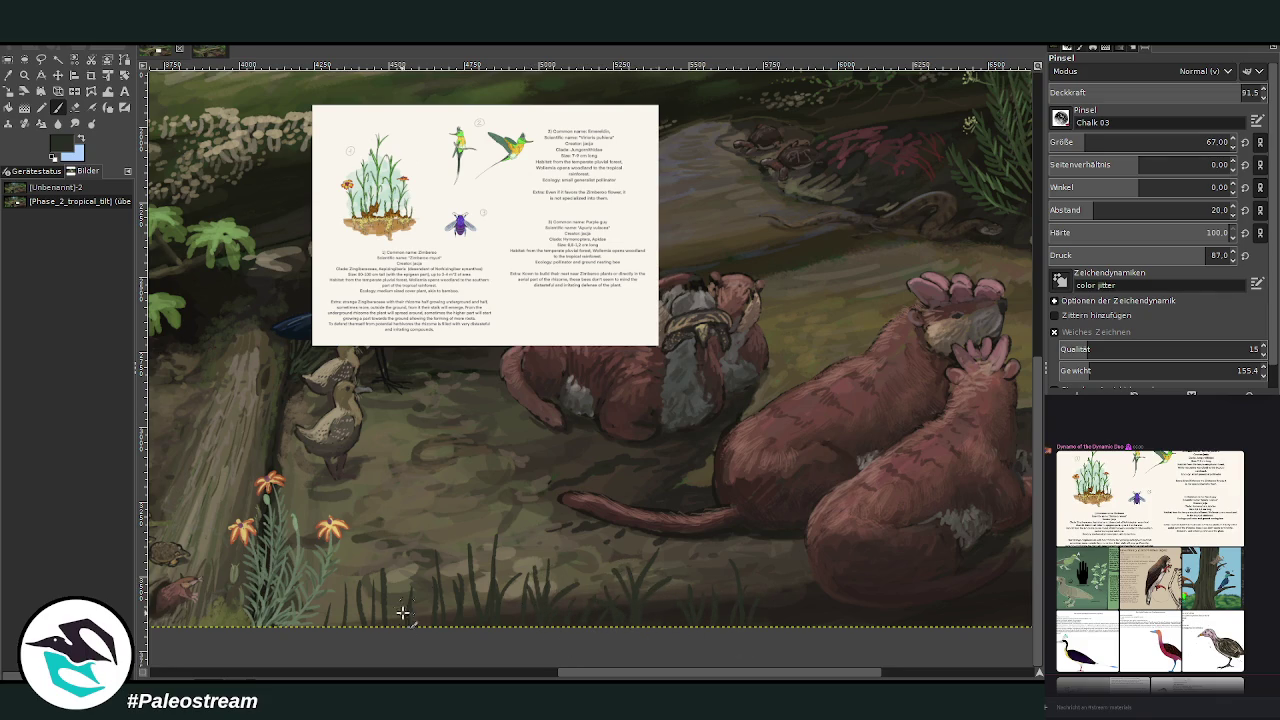
mouse_move(392, 622)
mouse_down()
mouse_move(398, 572)
mouse_move(358, 556)
mouse_up()
mouse_move(356, 624)
mouse_down()
mouse_move(350, 592)
mouse_move(300, 602)
mouse_move(326, 572)
mouse_up()
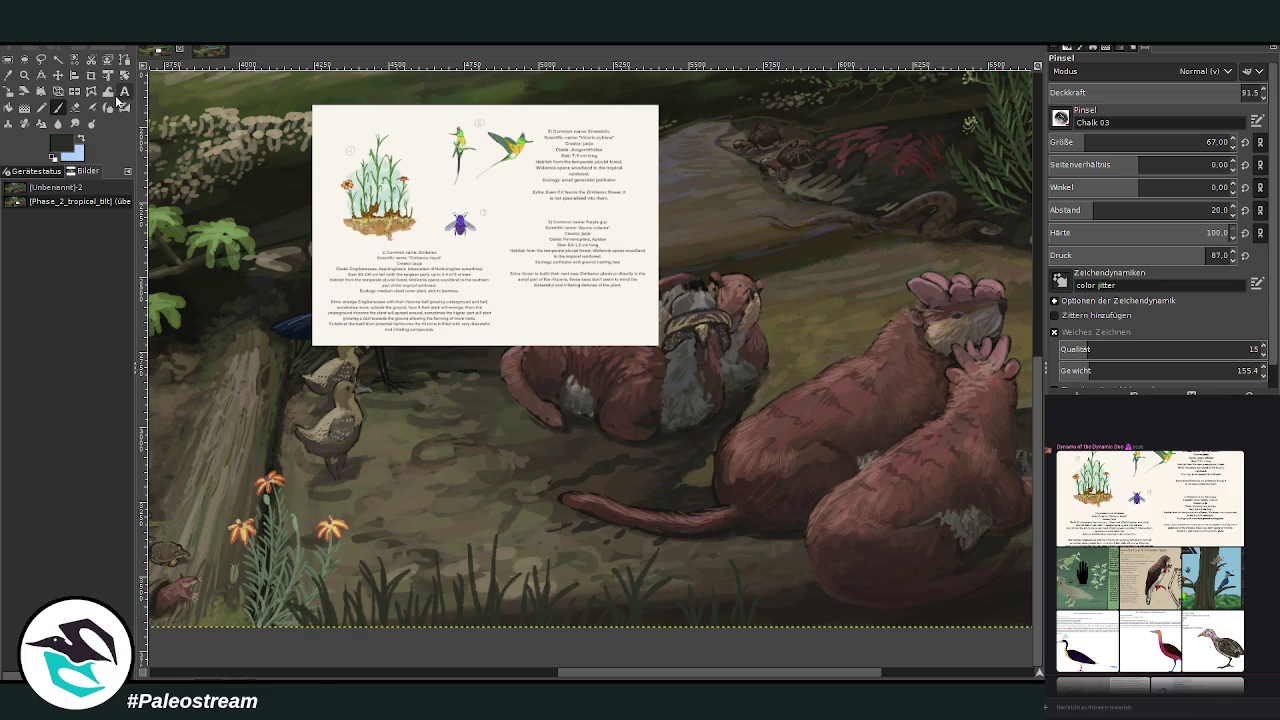
key(x)
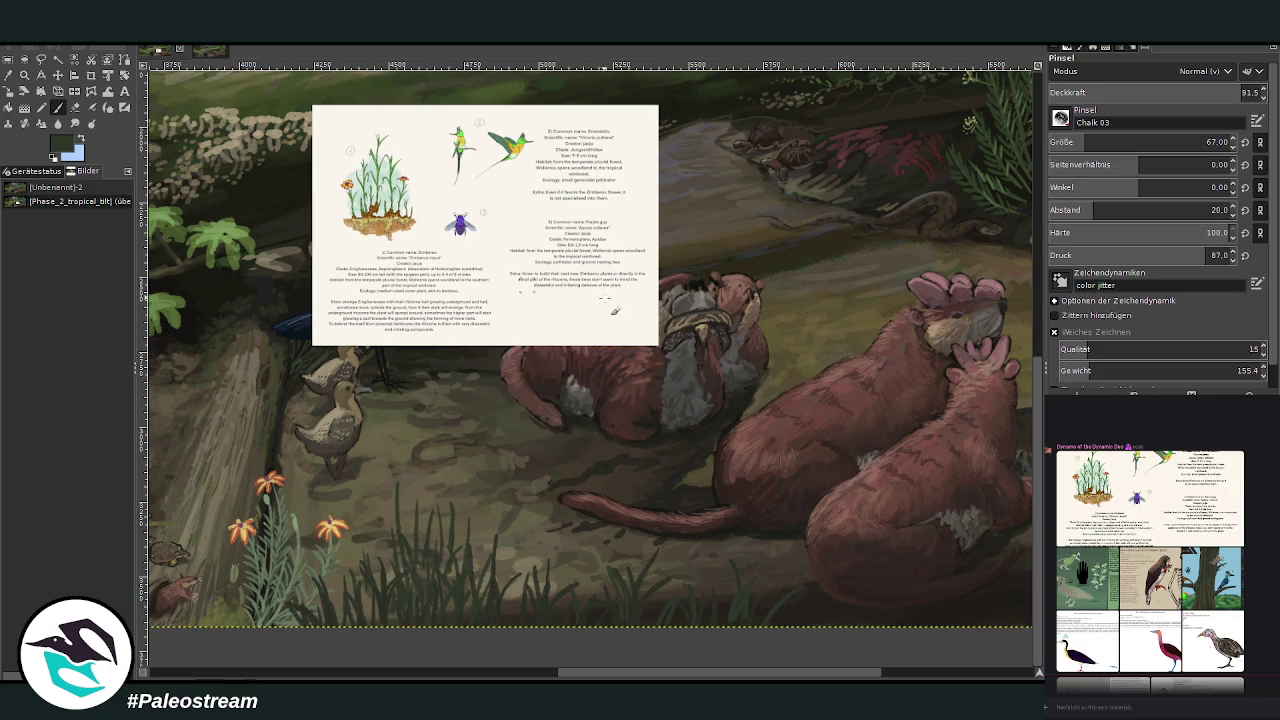
ctrl+click(1018, 401)
Step: Pick a lighter green and paint light grass blades among the dark grass and across the rodent's tail
ctrl+click(1023, 395)
drag(458, 540, 471, 509)
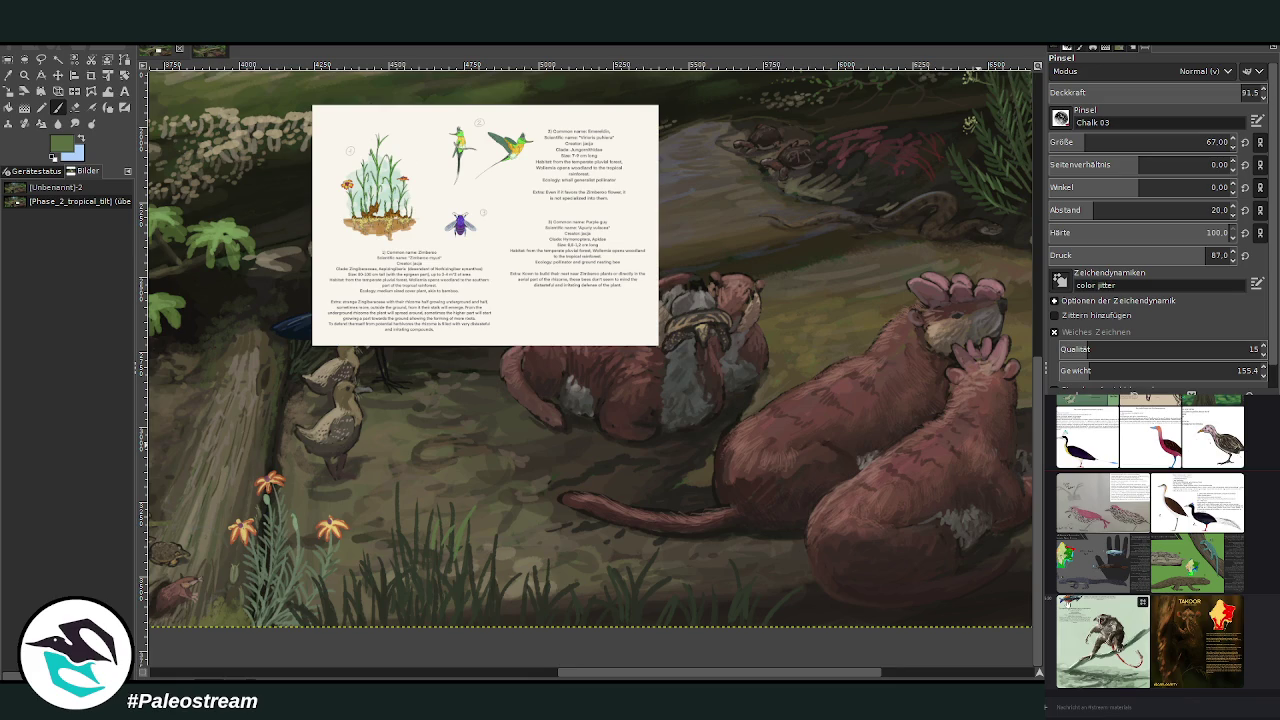
scroll(1066, 600, up, 3)
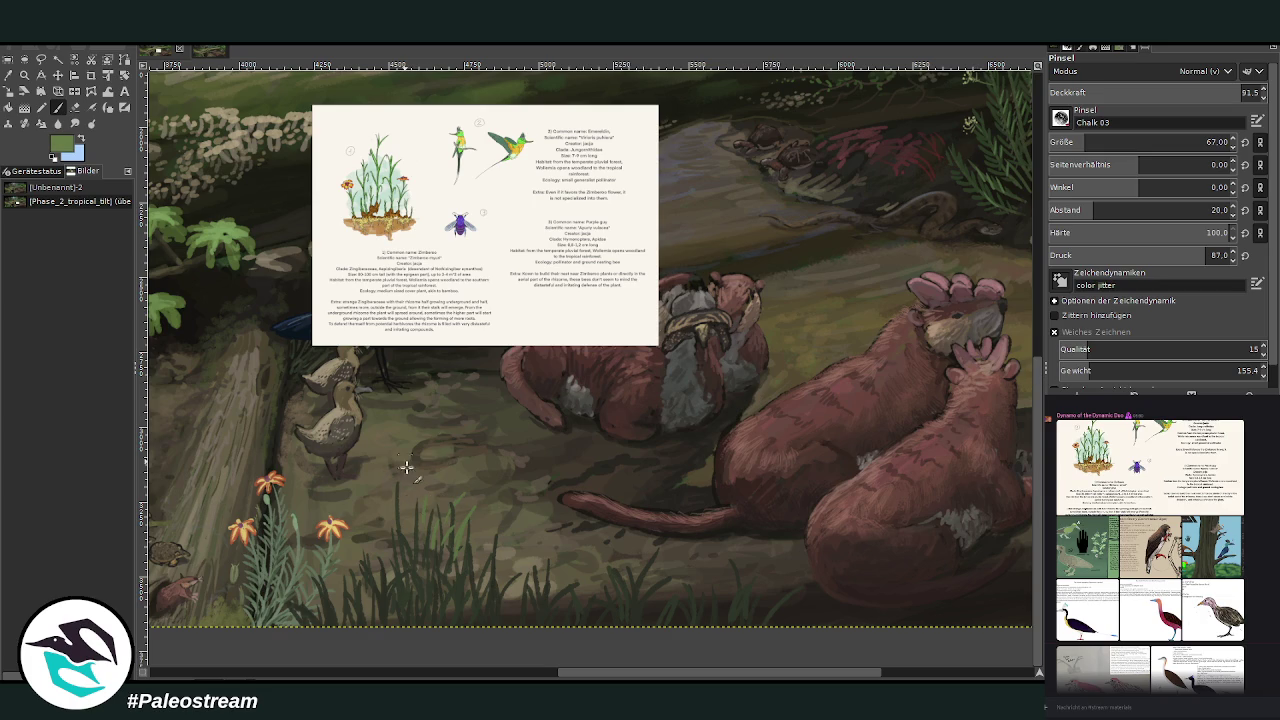
drag(422, 588, 420, 503)
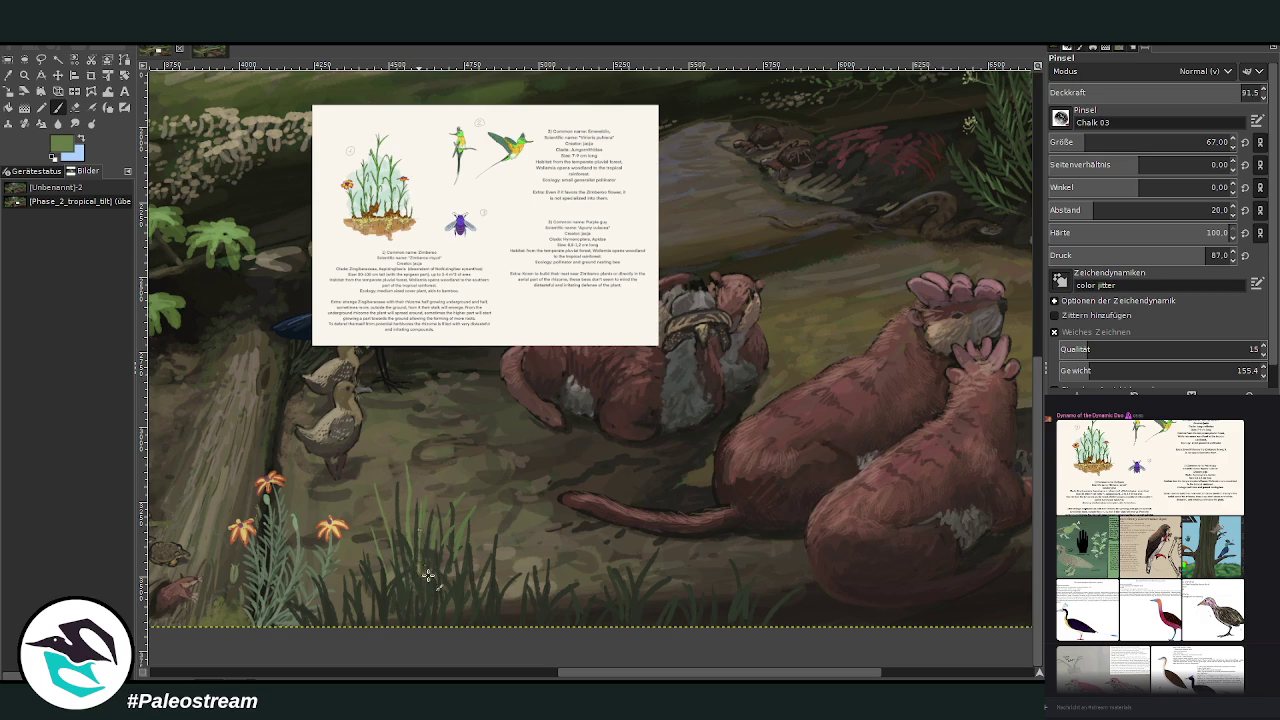
mouse_move(470, 560)
mouse_down()
mouse_move(455, 465)
mouse_move(440, 480)
mouse_up()
drag(445, 530, 435, 455)
drag(361, 516, 355, 600)
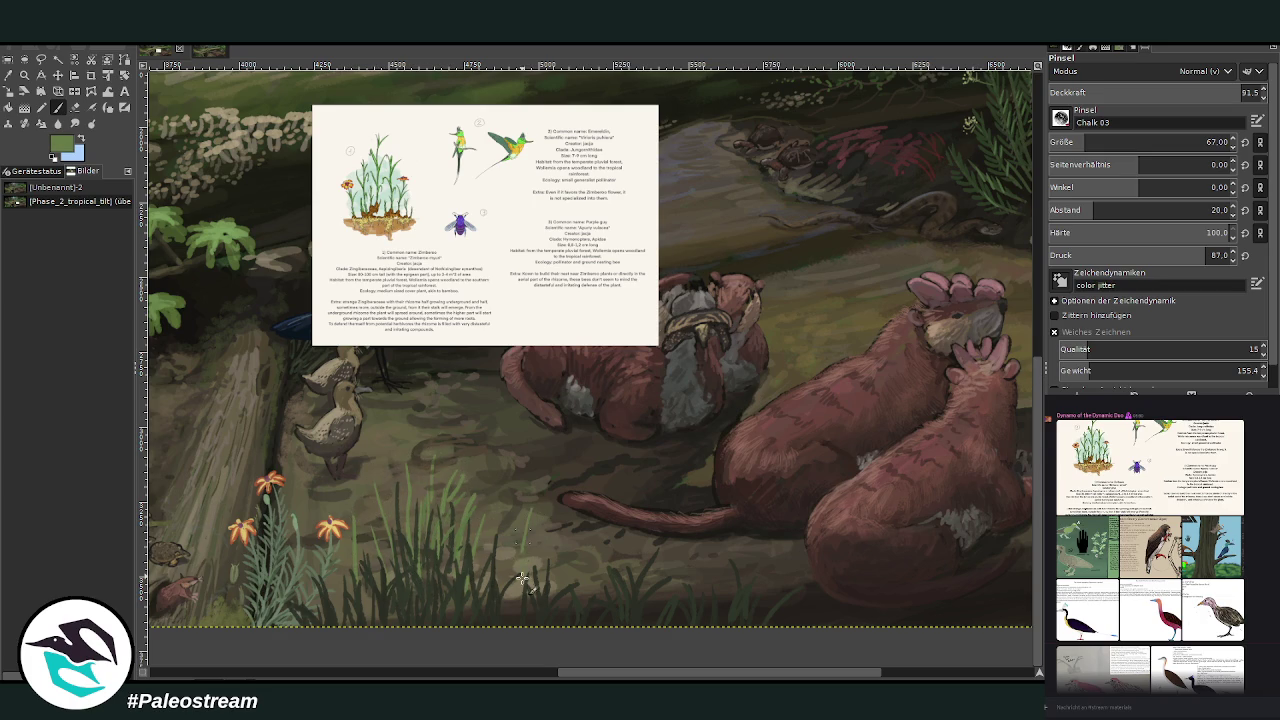
mouse_move(574, 580)
mouse_down()
mouse_move(582, 495)
mouse_move(532, 508)
mouse_move(492, 480)
mouse_up()
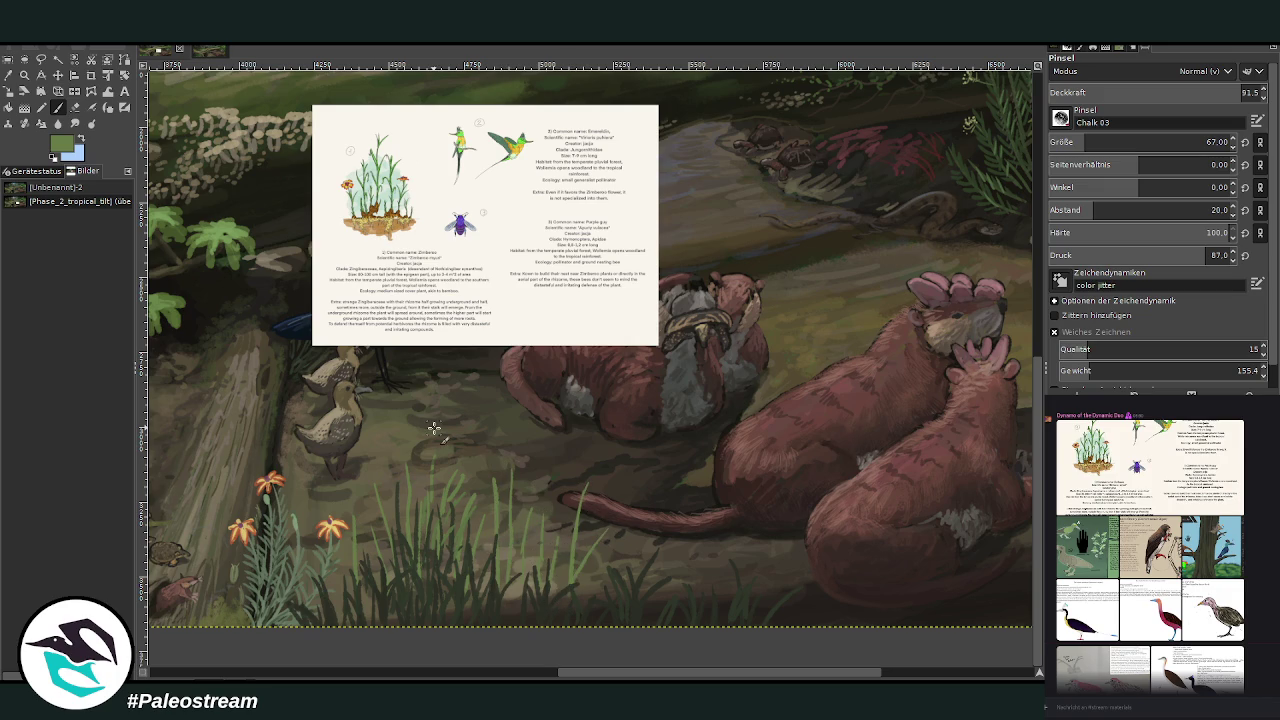
Step: Move the info card down and to the right, then zoom into the birds and foreground grass
click(57, 74)
mouse_move(415, 206)
mouse_down()
mouse_move(528, 318)
mouse_move(549, 307)
mouse_up()
key(z)
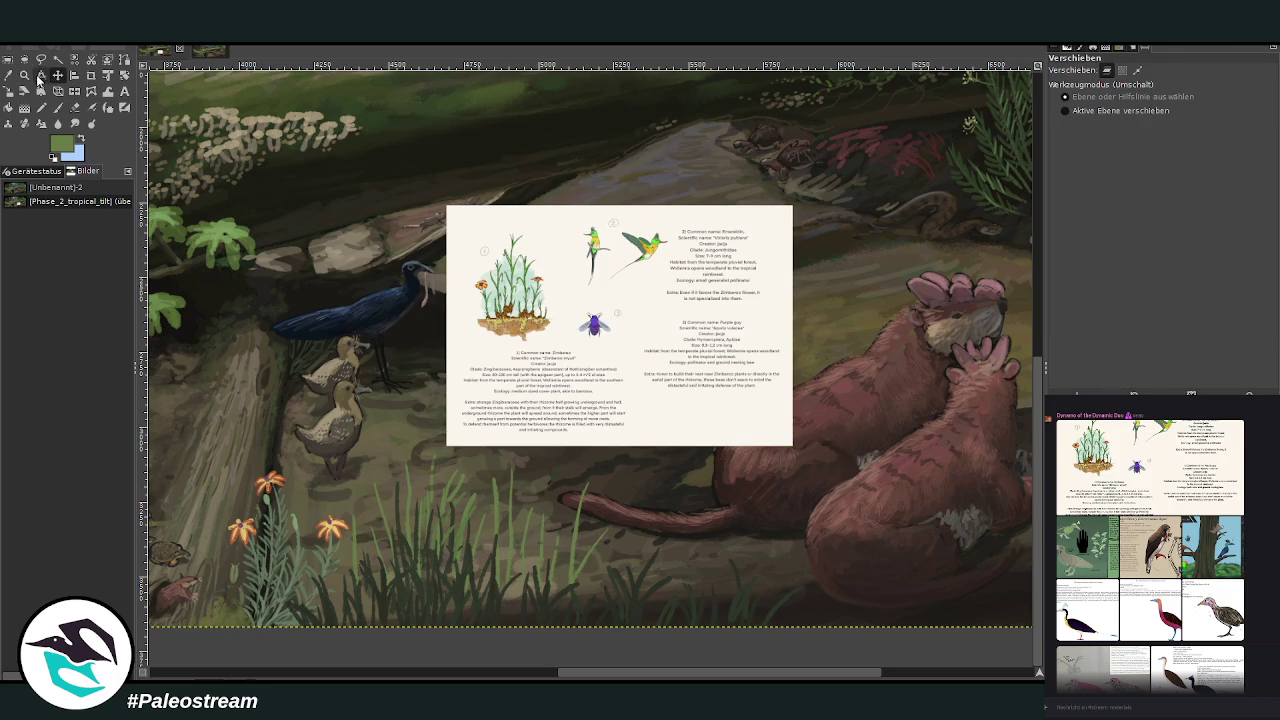
drag(335, 203, 676, 627)
key(p)
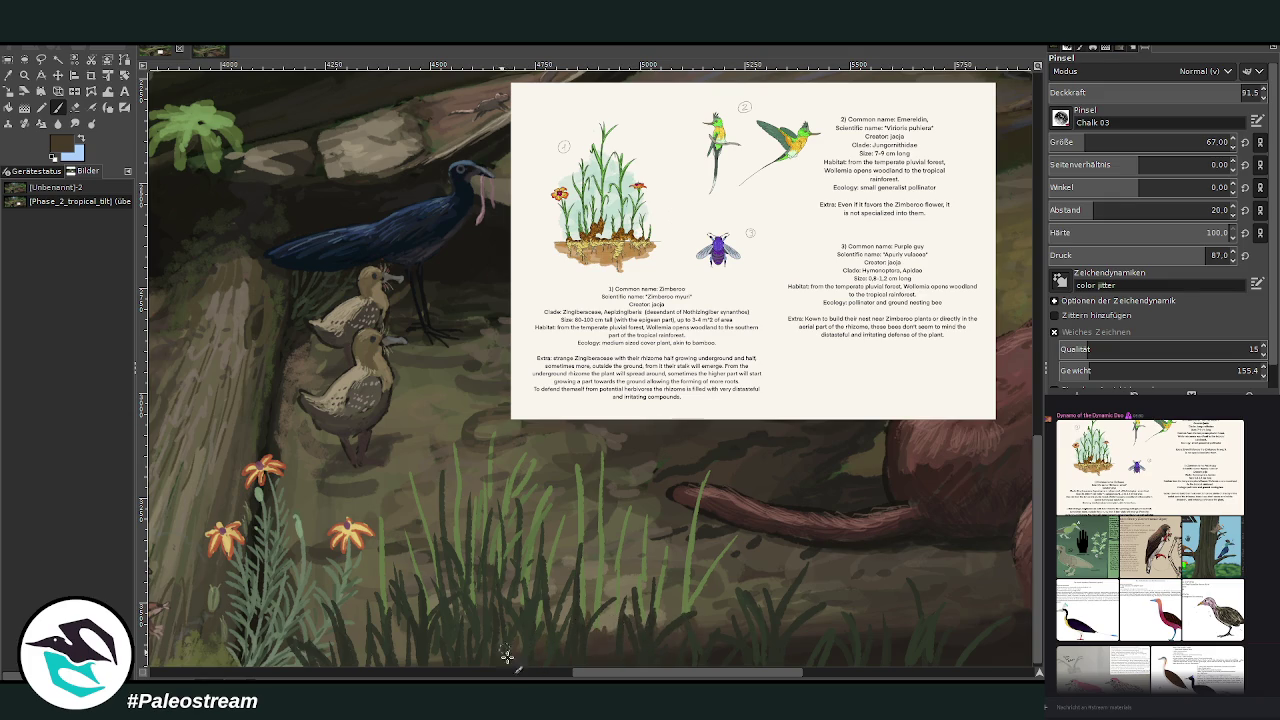
Step: Sample a light grass green and paint more blades above and over the rodent's tail
scroll(1040, 628, down, 1)
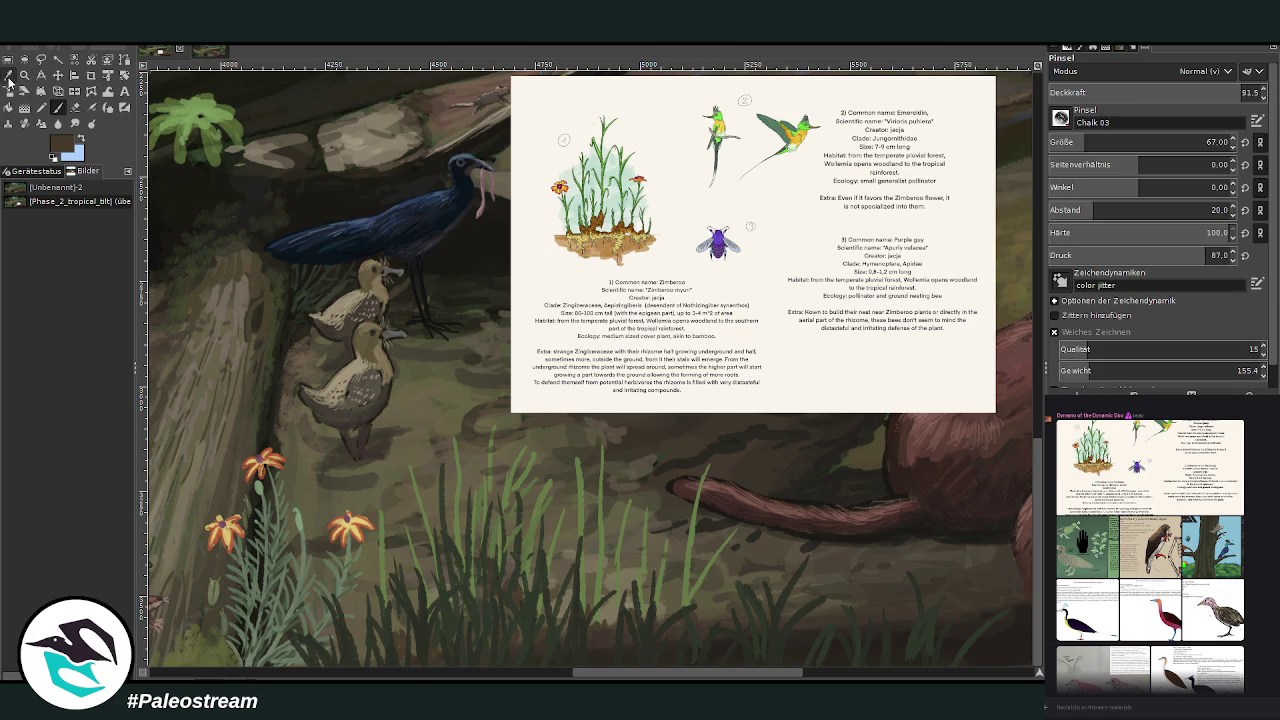
key(o)
click(694, 574)
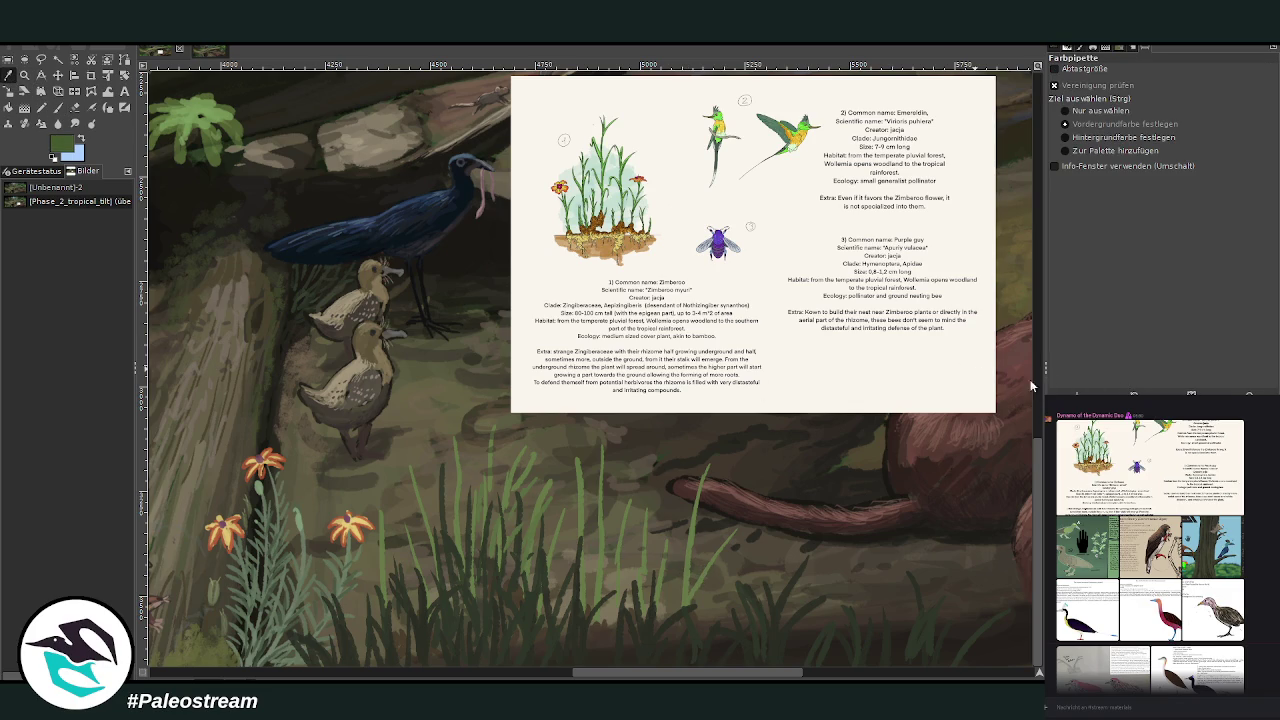
click(57, 107)
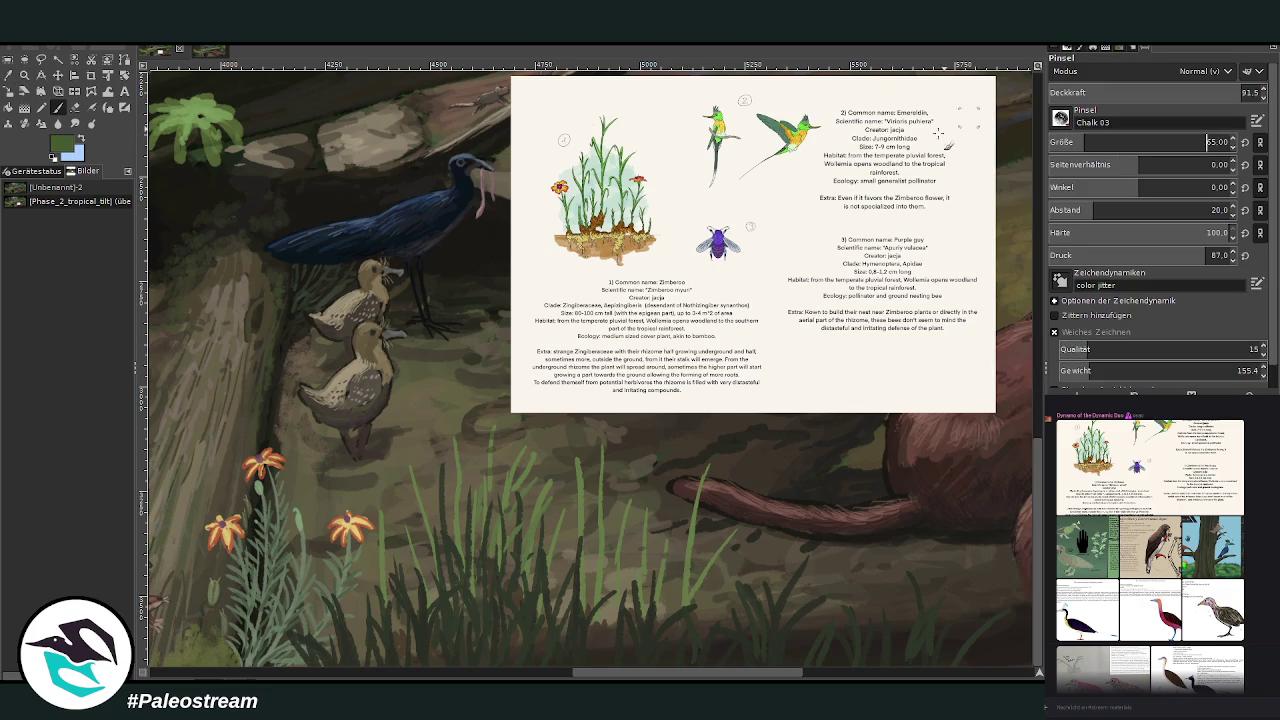
drag(666, 434, 641, 494)
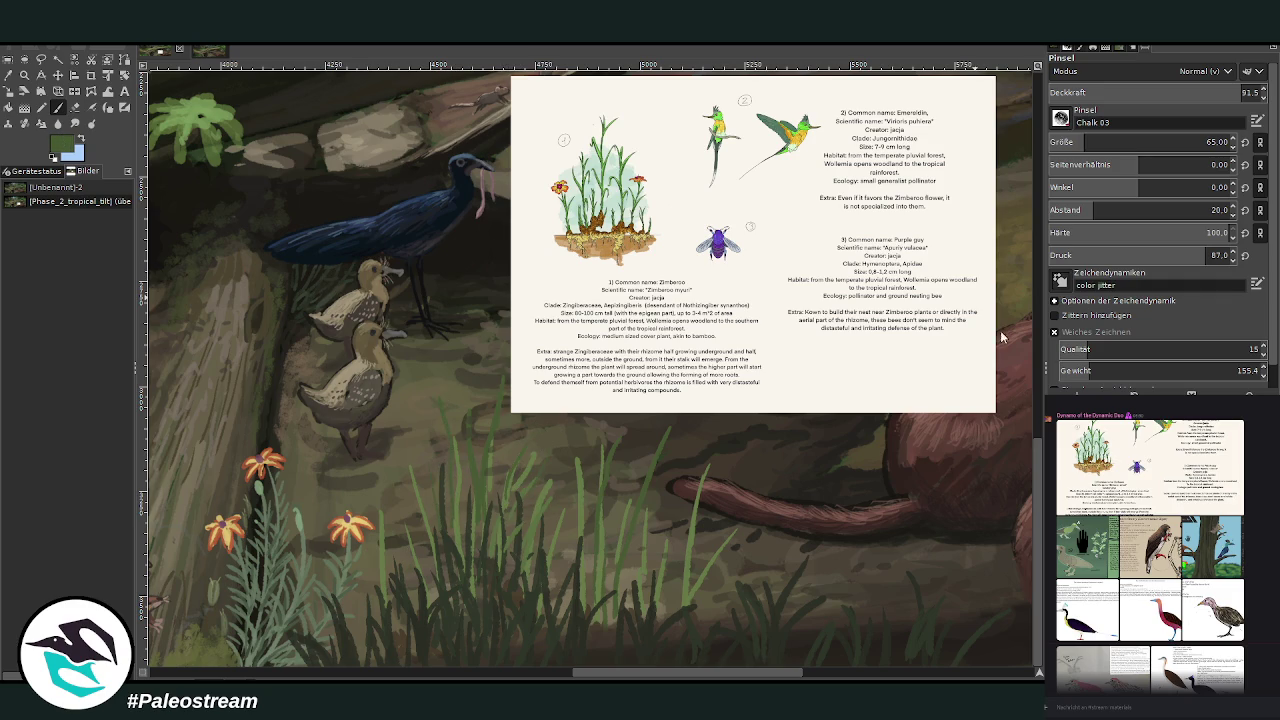
drag(712, 496, 698, 522)
mouse_move(744, 480)
mouse_down()
mouse_move(696, 528)
mouse_move(724, 556)
mouse_move(670, 516)
mouse_move(700, 490)
mouse_move(690, 450)
mouse_move(702, 590)
mouse_up()
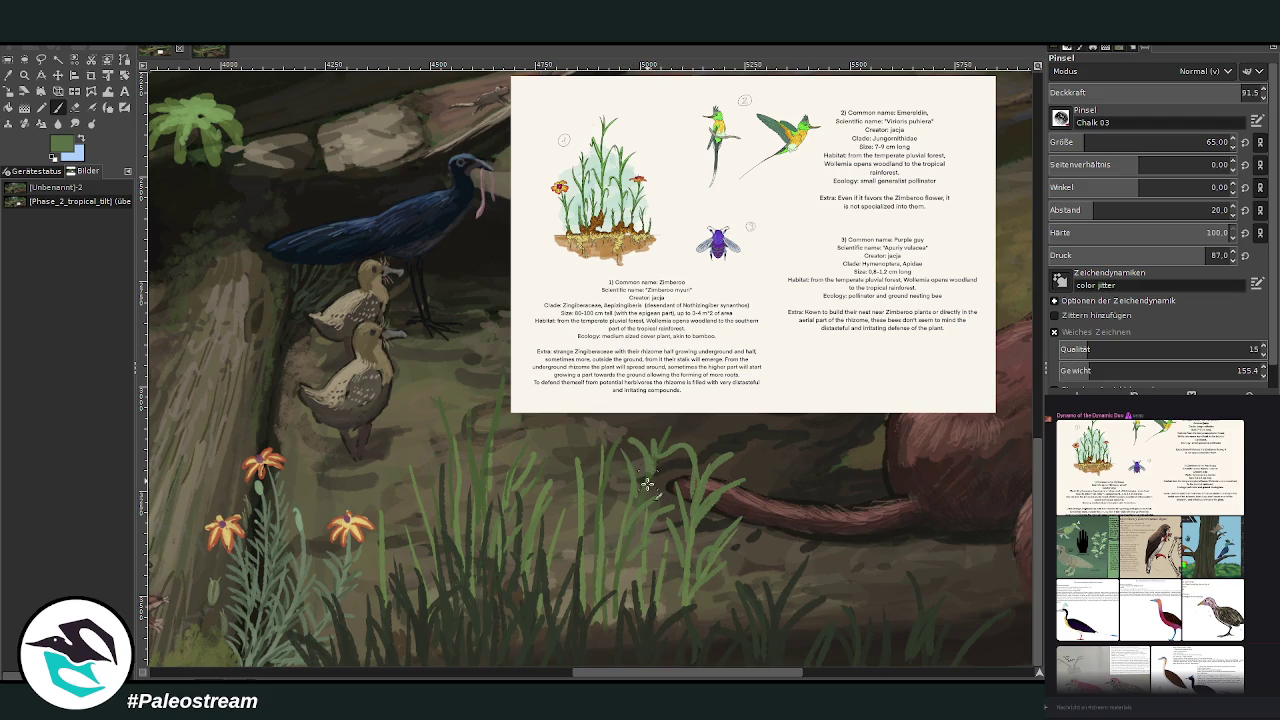
drag(558, 450, 583, 485)
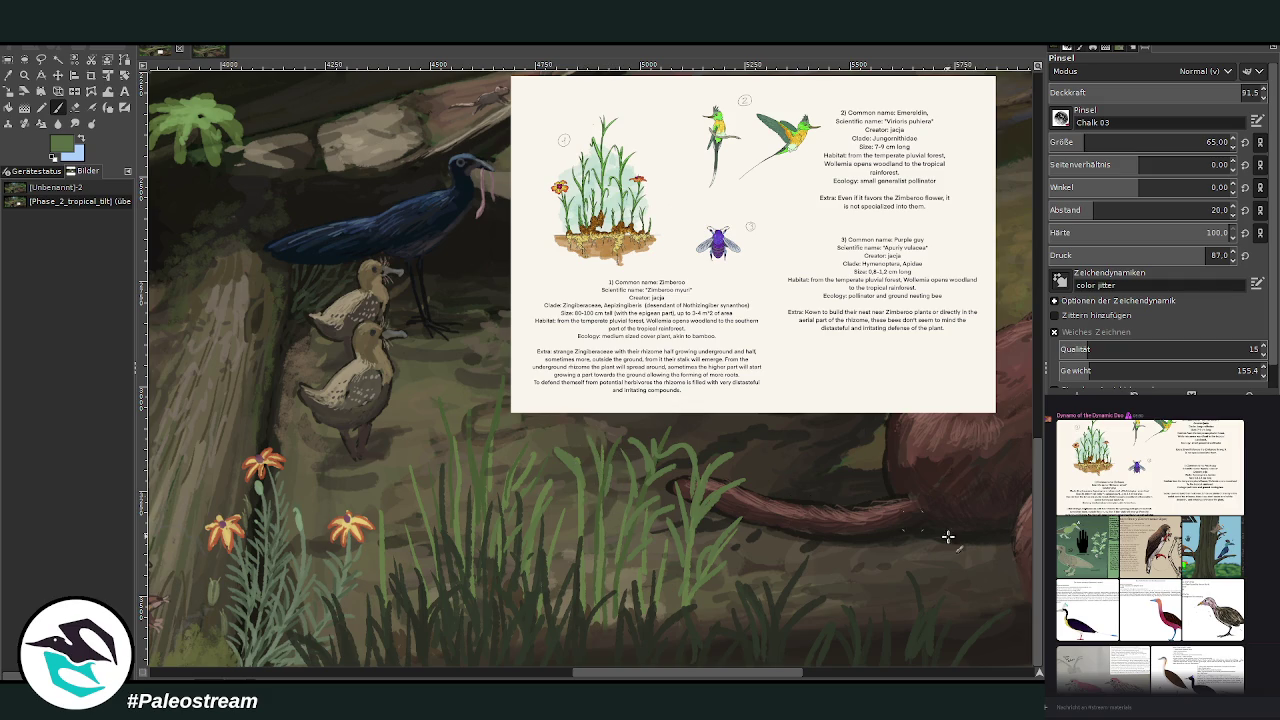
scroll(1036, 587, up, 1)
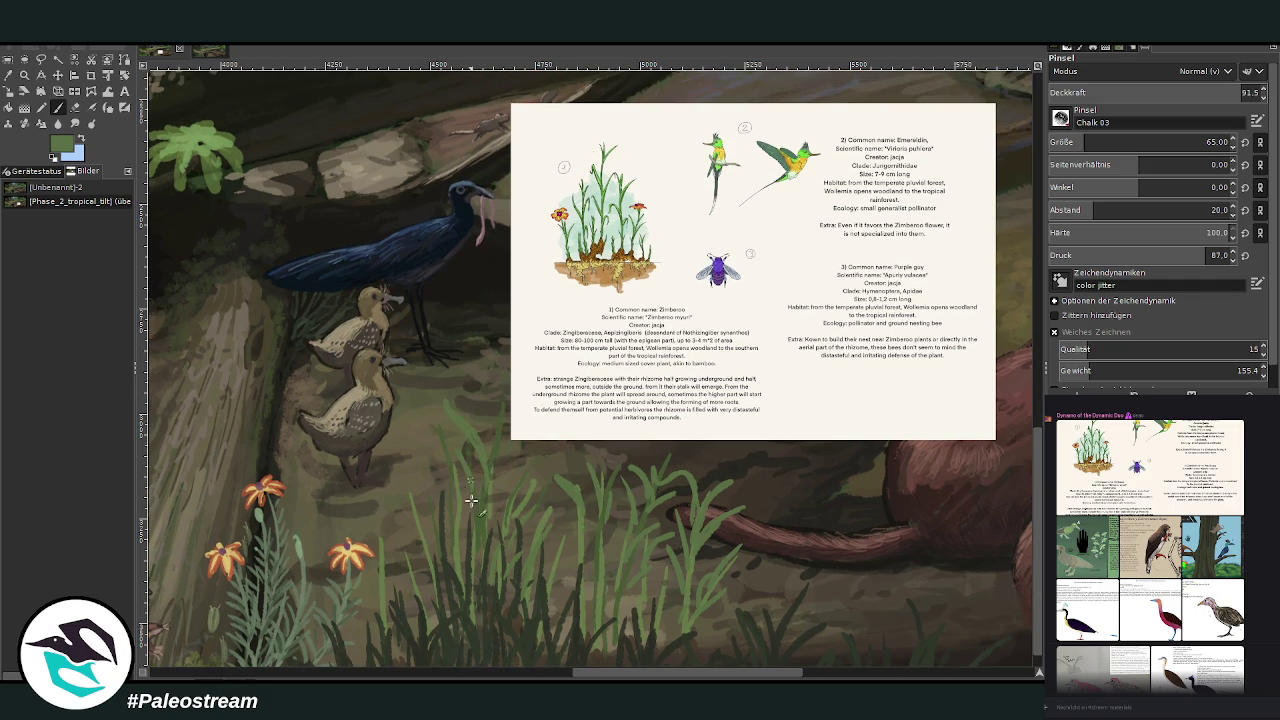
Step: Nudge the reference sheet right and up, then set the paintbrush to size 33
click(58, 76)
drag(611, 207, 648, 190)
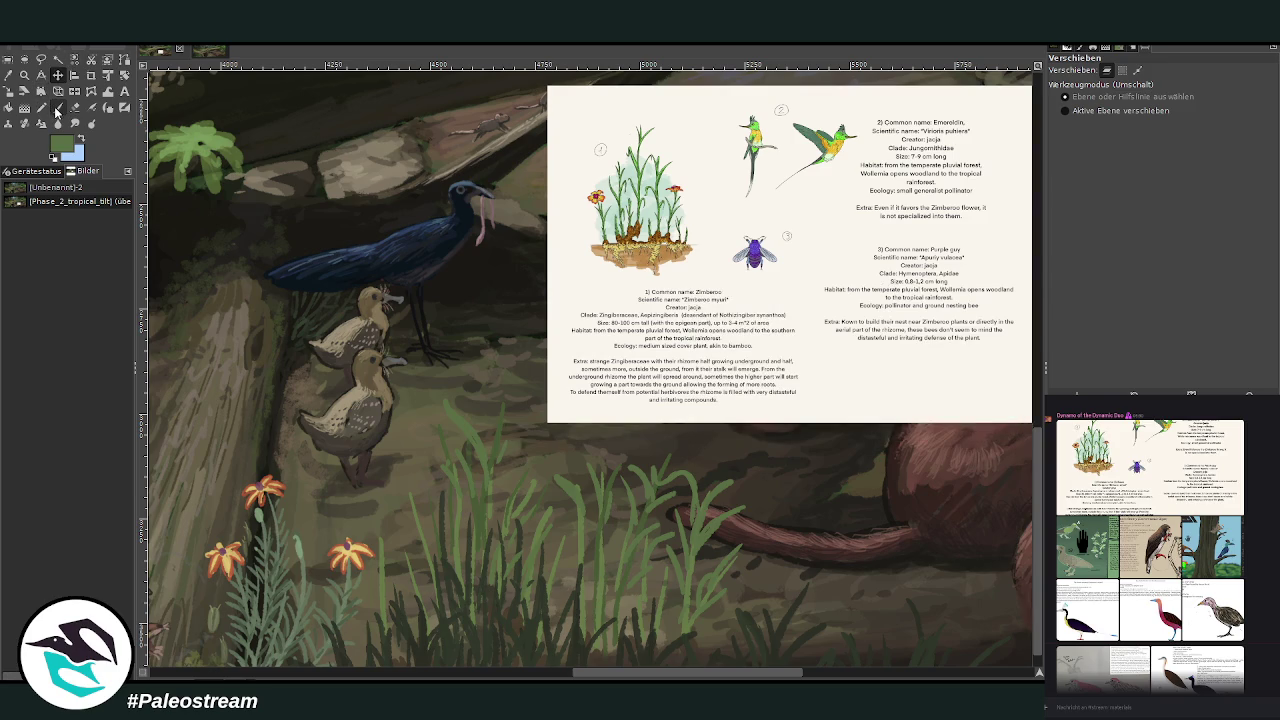
click(57, 109)
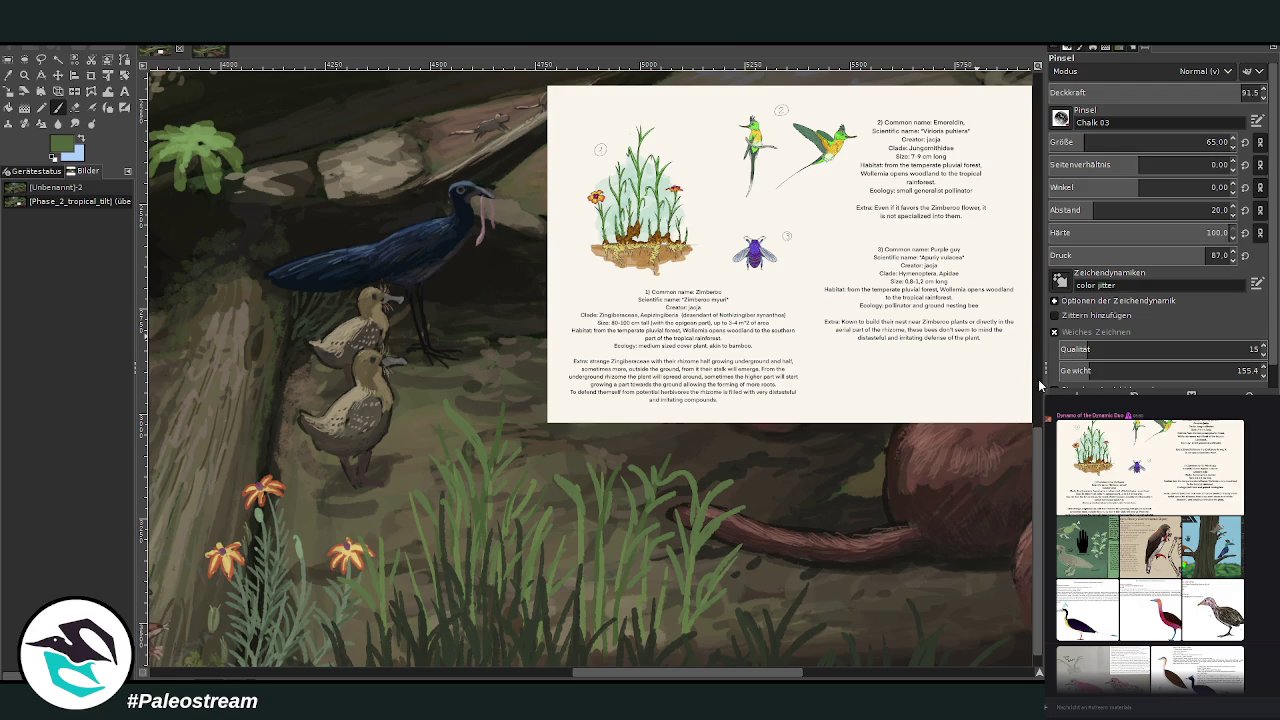
click(1110, 142)
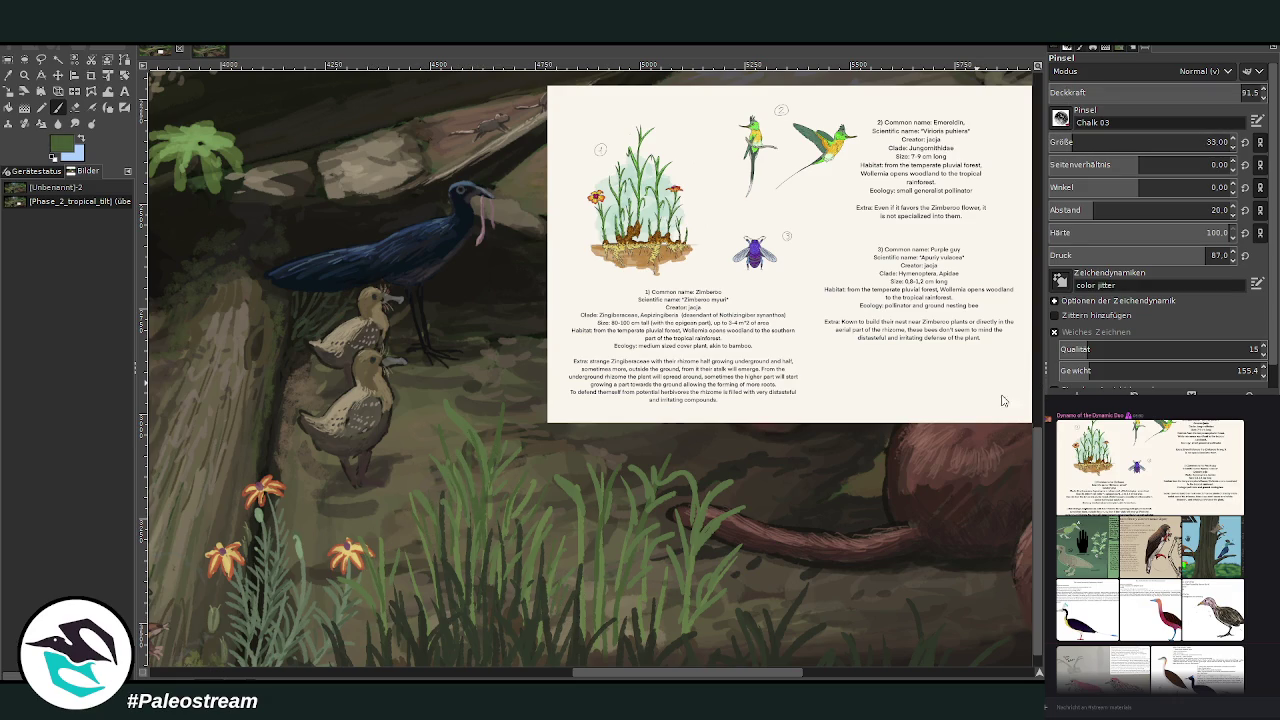
Step: Sample successive greens and olives from the painting, ending on a yellowish olive
ctrl+click(945, 370)
ctrl+click(1025, 400)
scroll(1040, 630, down, 1)
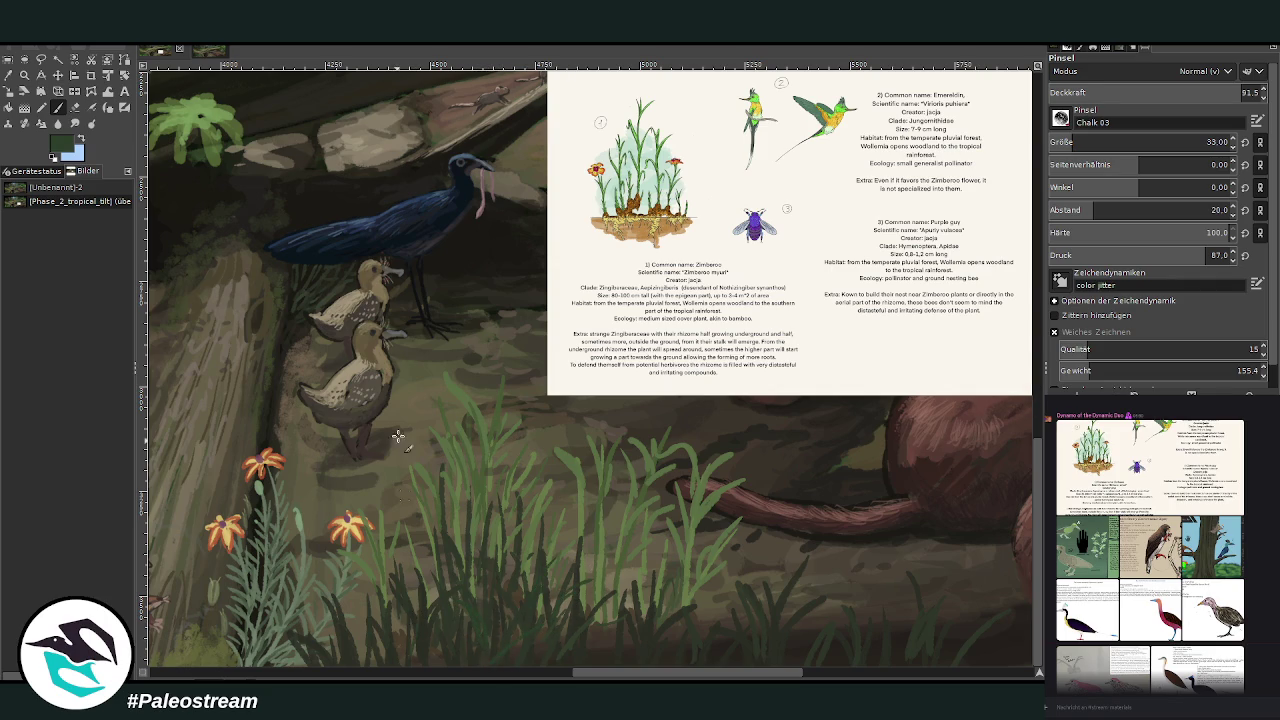
ctrl+click(1032, 393)
ctrl+click(1031, 389)
ctrl+click(1041, 366)
scroll(1150, 142, up, 12)
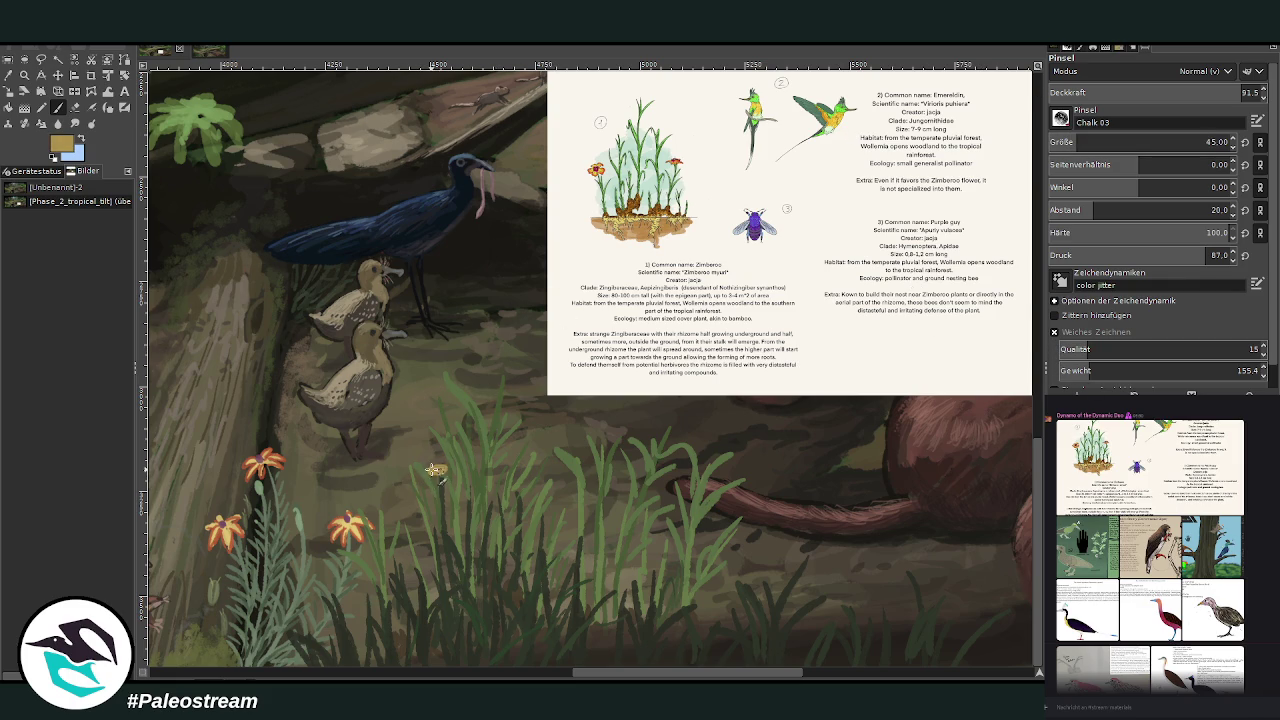
Step: Dab yellow flower heads onto grass stems and tan flower spots into the foreground grass
click(706, 472)
click(567, 502)
click(412, 504)
click(381, 515)
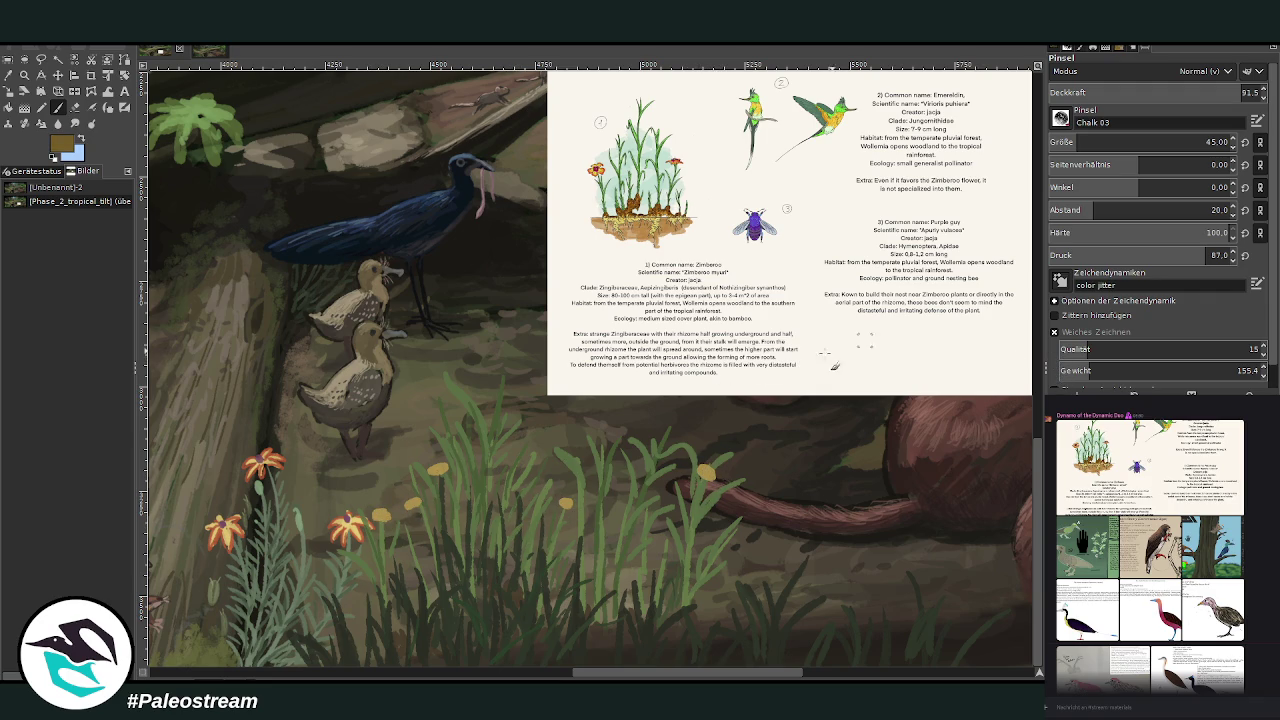
click(507, 580)
click(435, 600)
click(662, 605)
Step: Add more tan dabs and a small yellow flower, fill out the yellow flowers, and lower the opacity
click(558, 615)
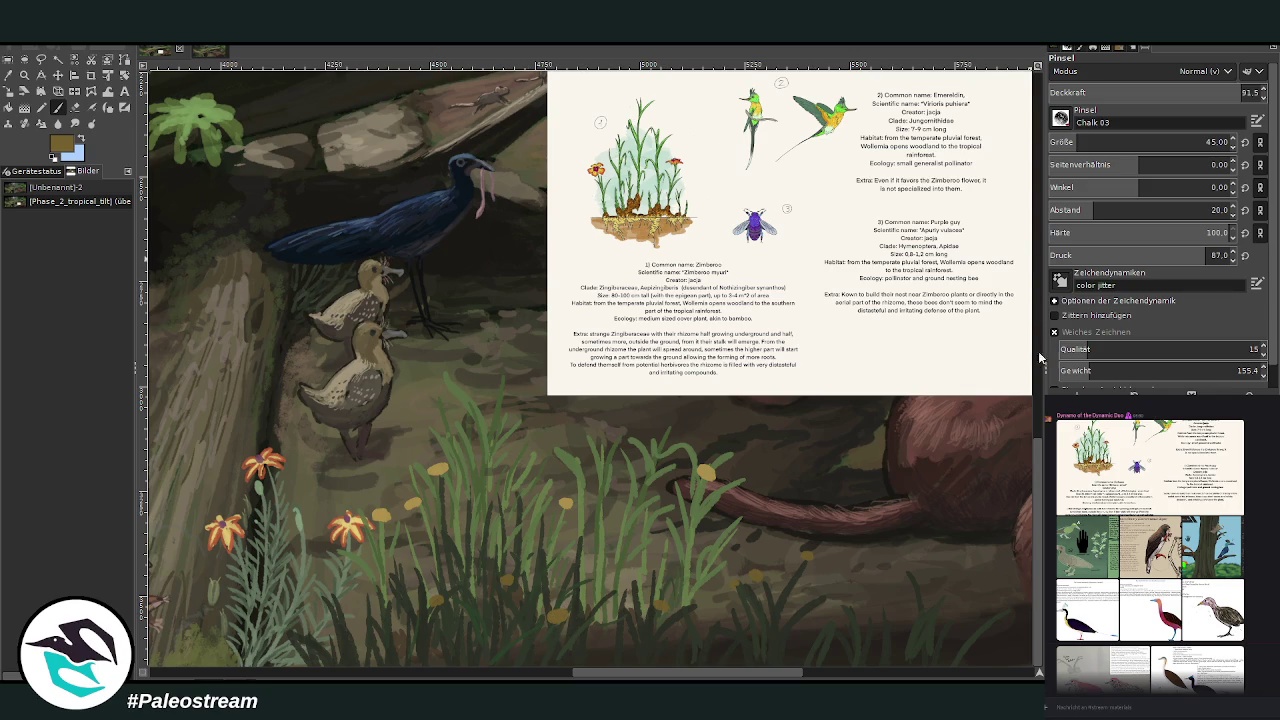
drag(568, 607, 556, 616)
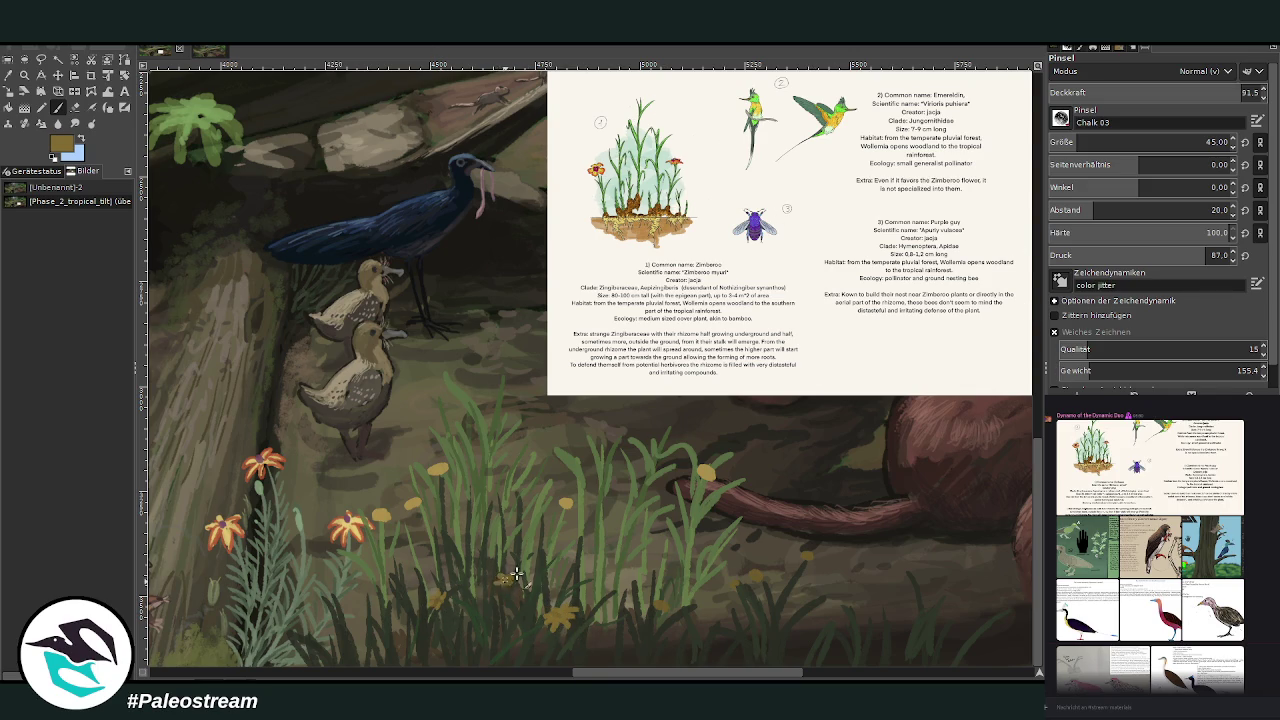
click(755, 575)
click(806, 555)
click(706, 471)
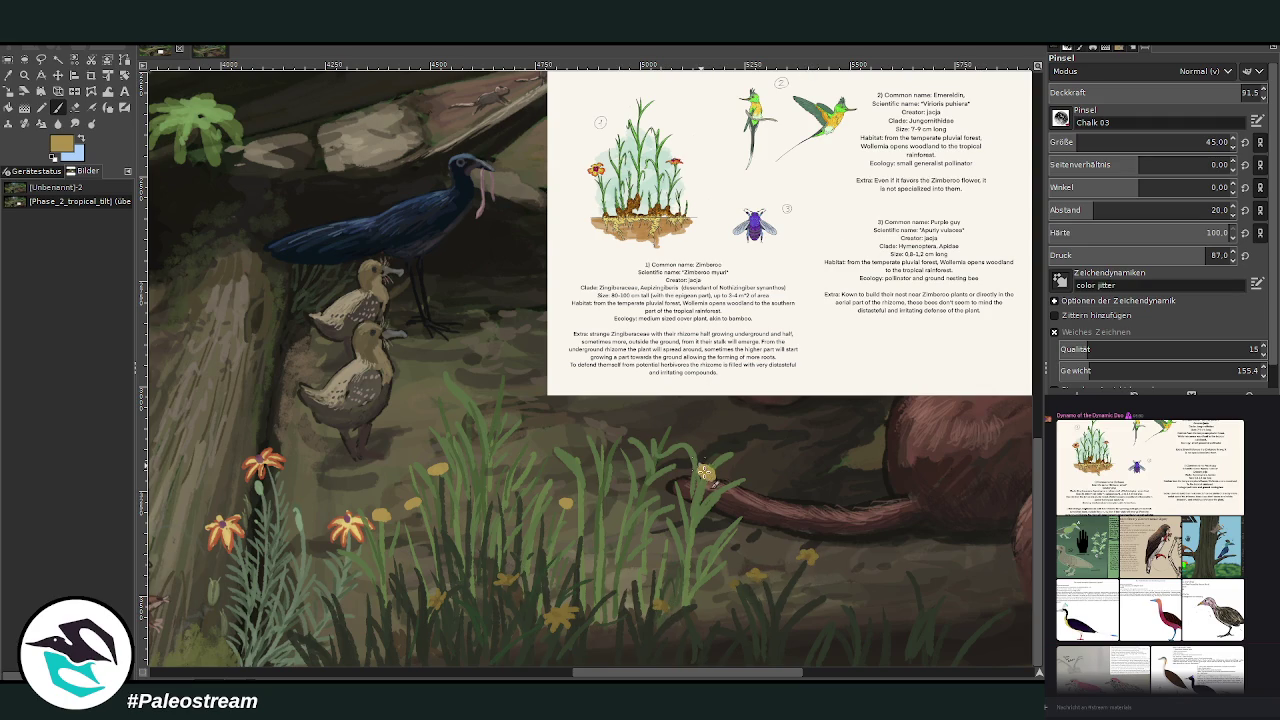
click(567, 502)
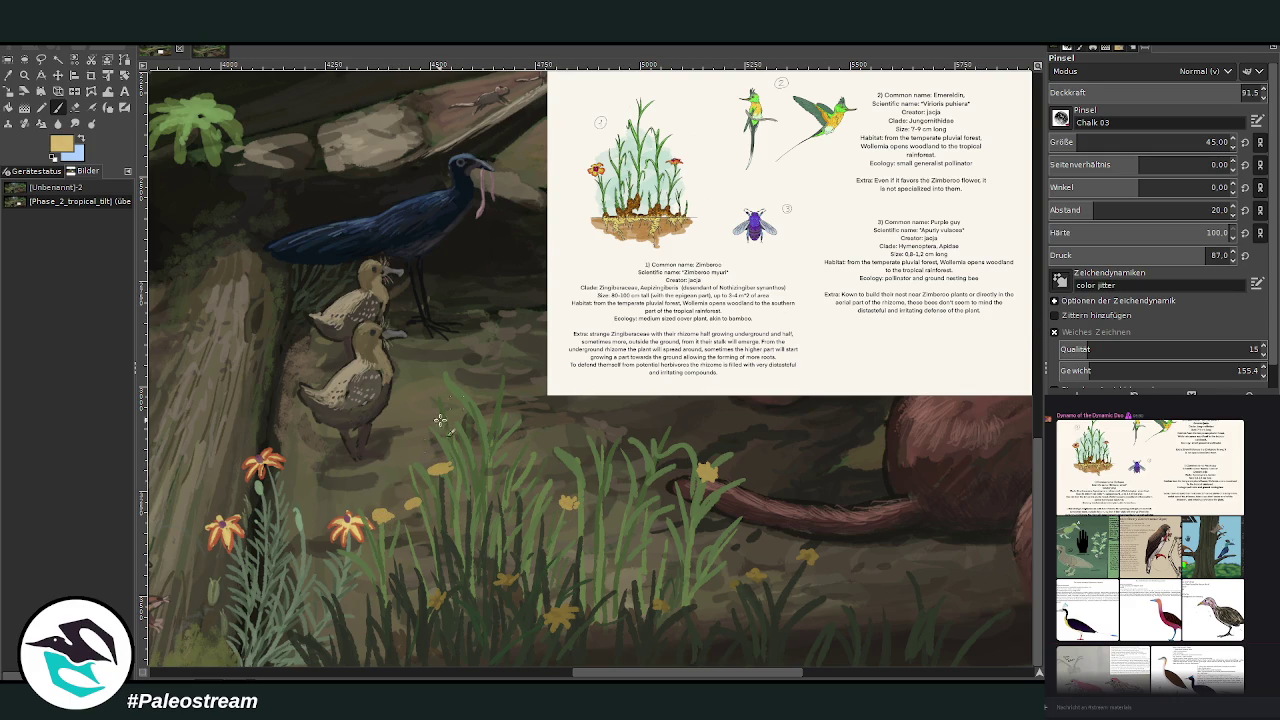
click(1170, 92)
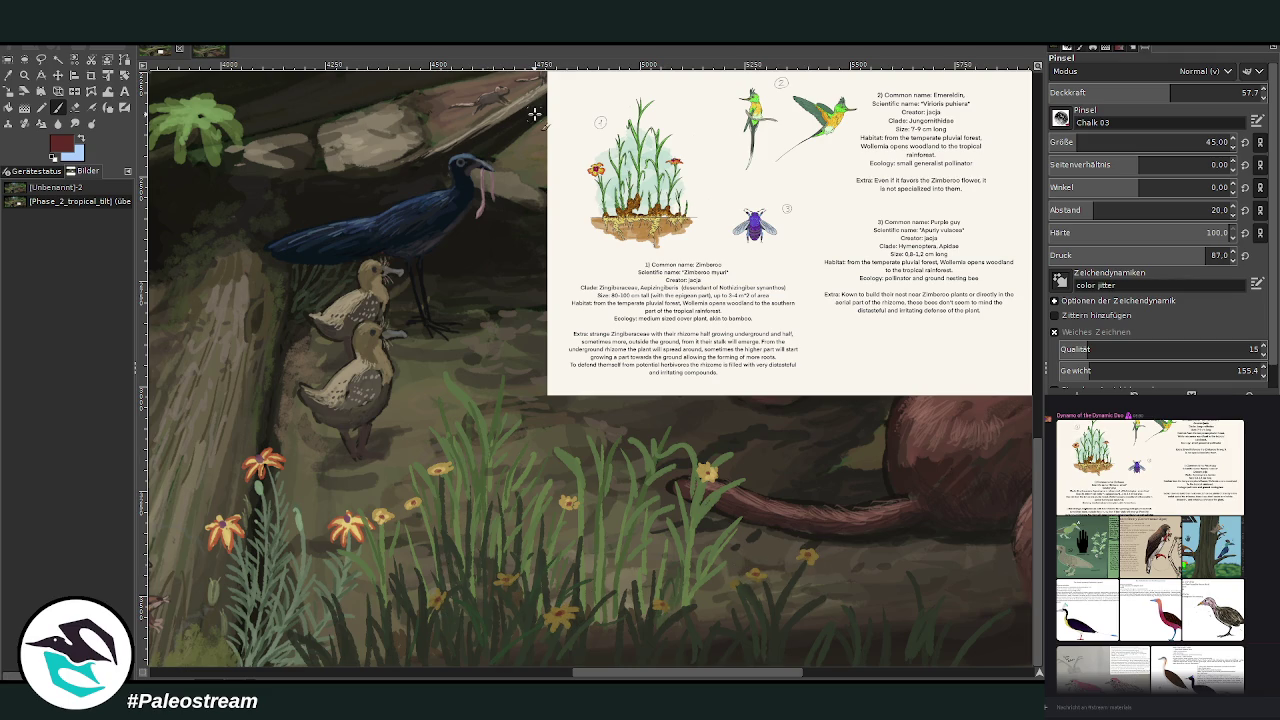
Step: Set the brush to size 21 at 65 opacity and sample a green from the grass
click(1080, 142)
click(1172, 92)
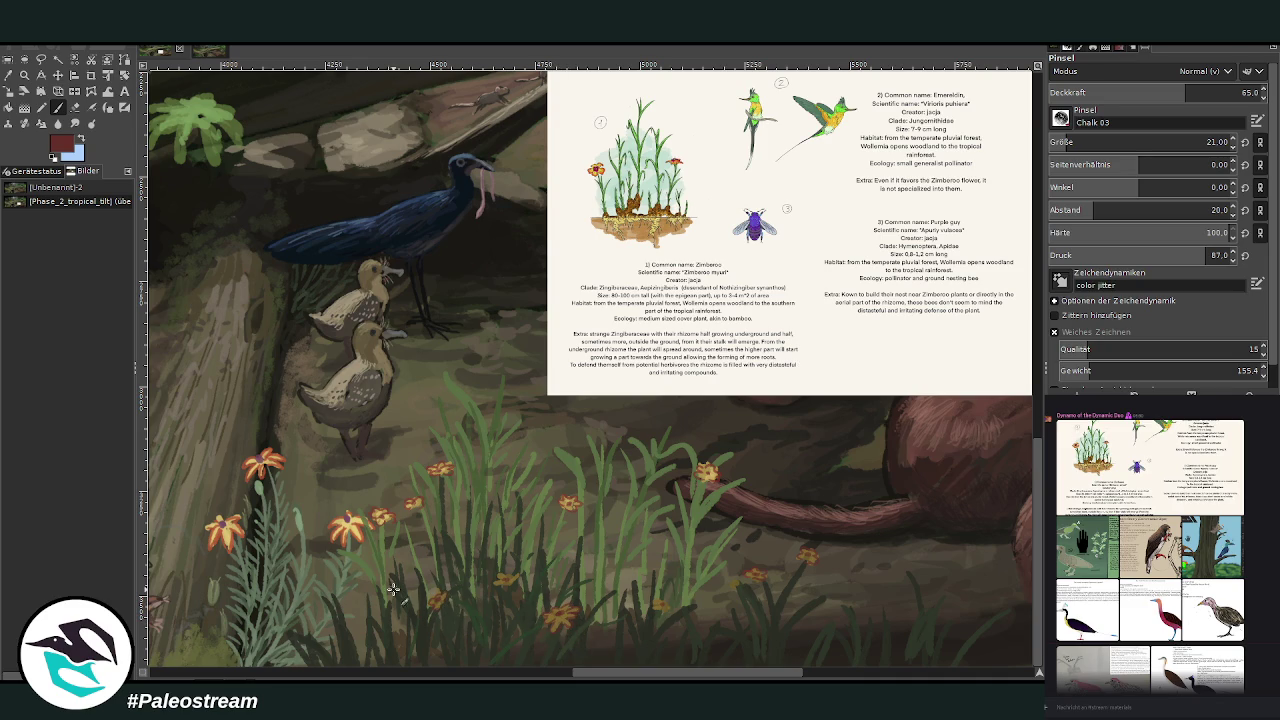
key(o)
click(468, 394)
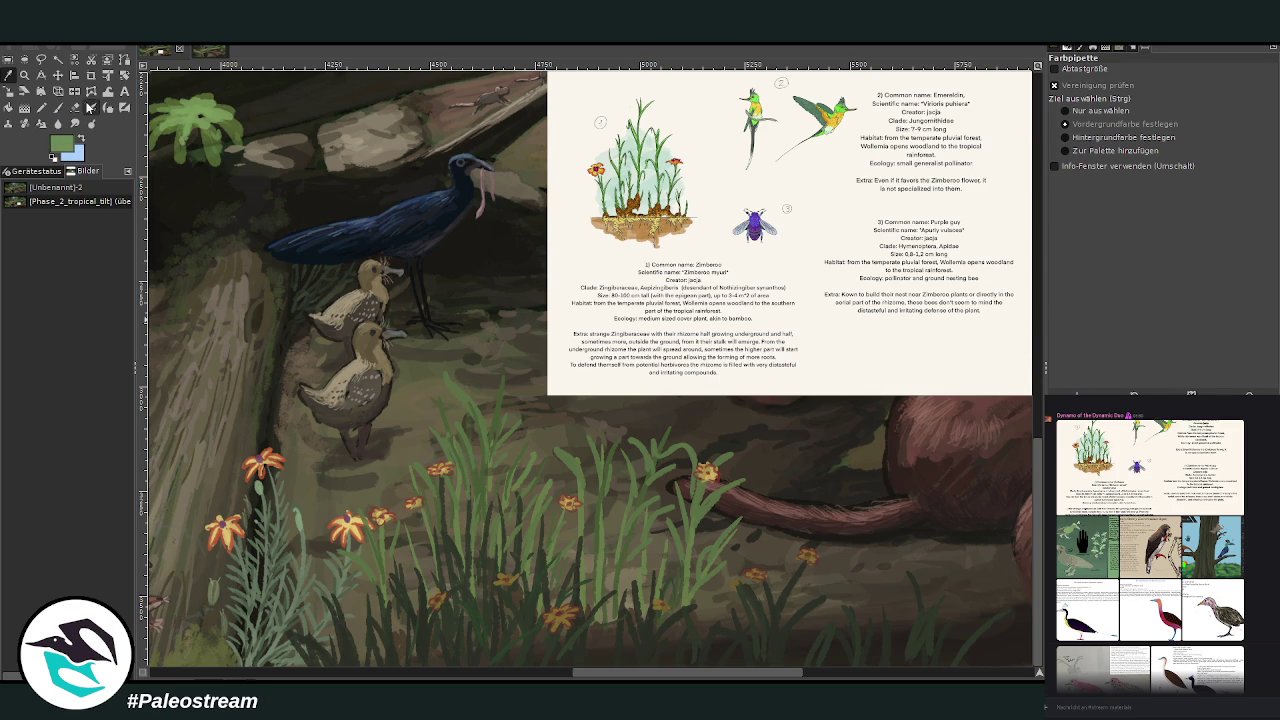
Step: Paint thin green grass blades in the foreground, including one below the rodent's tail
key(p)
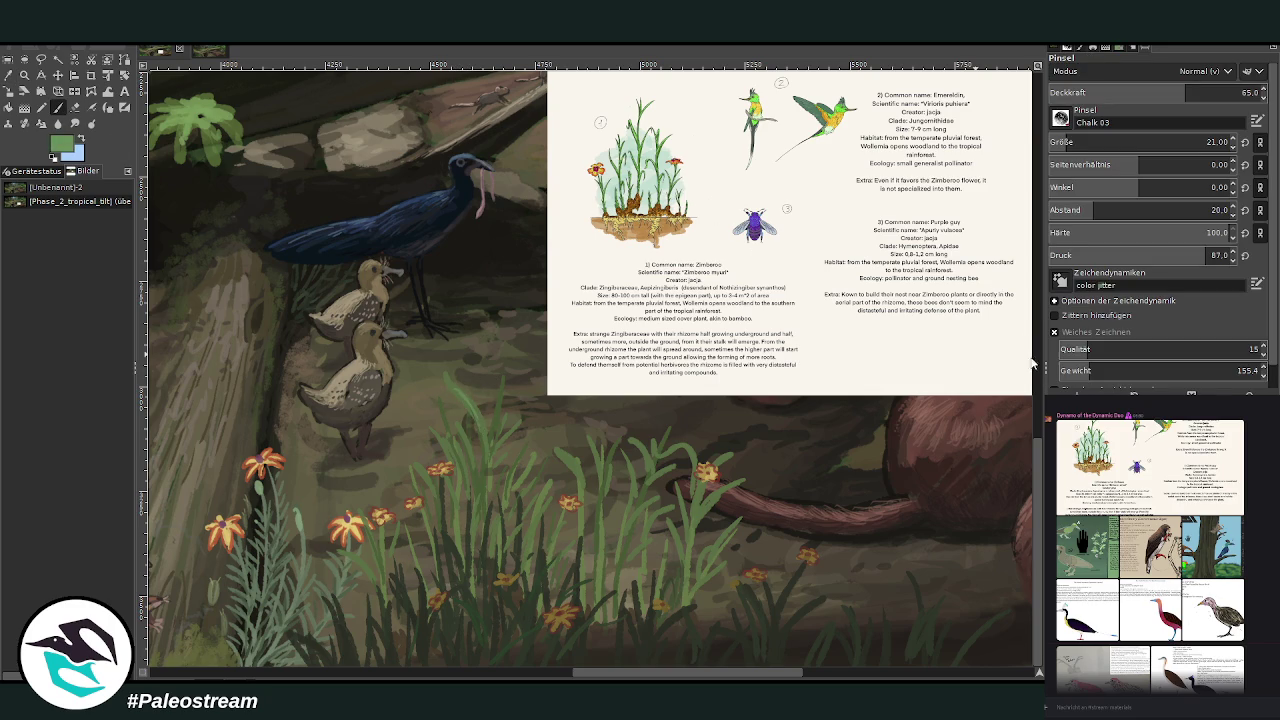
drag(491, 442, 499, 398)
drag(726, 486, 698, 573)
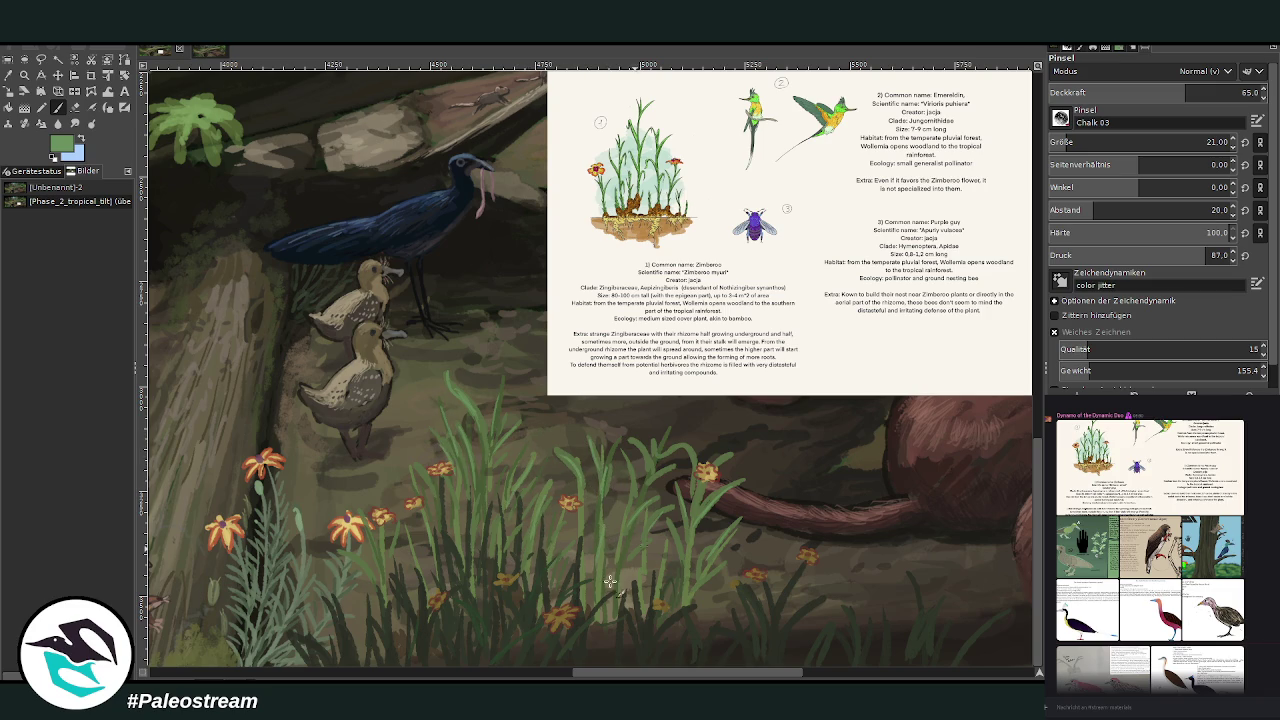
click(24, 92)
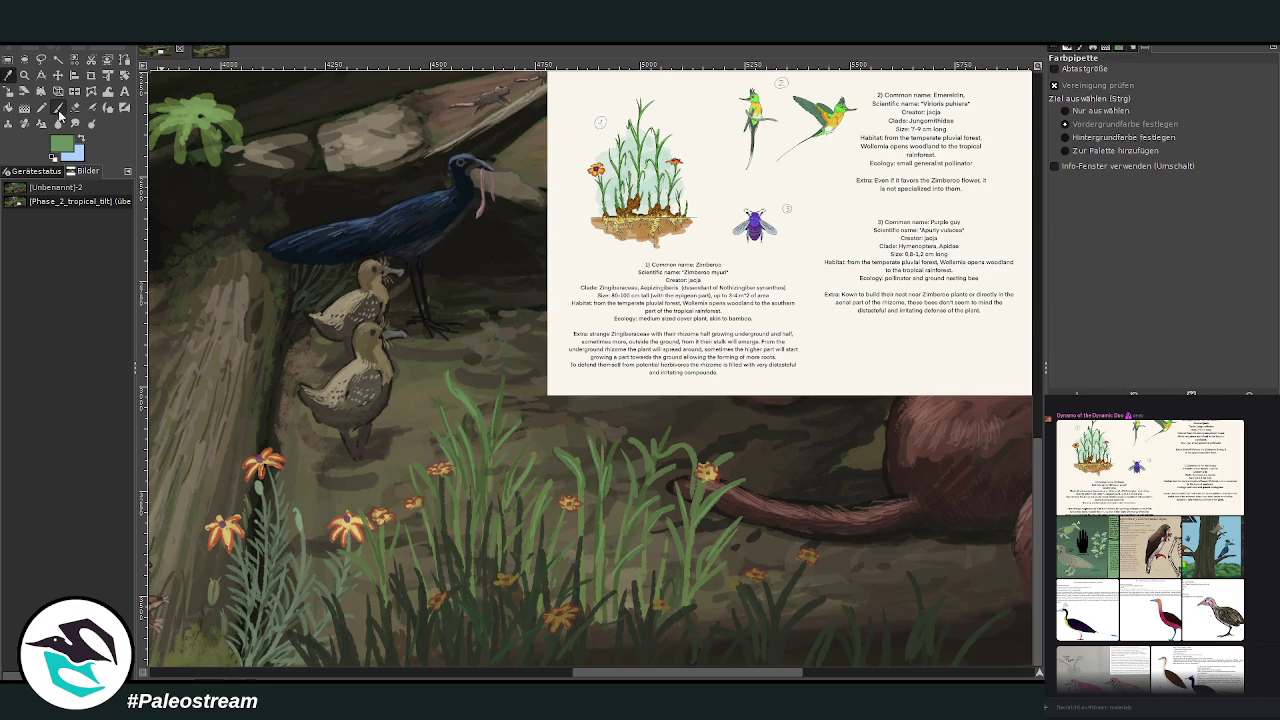
Step: Sample a dark blue-violet from the picture and return to the Chalk 03 paintbrush
drag(1104, 380, 1034, 335)
key(p)
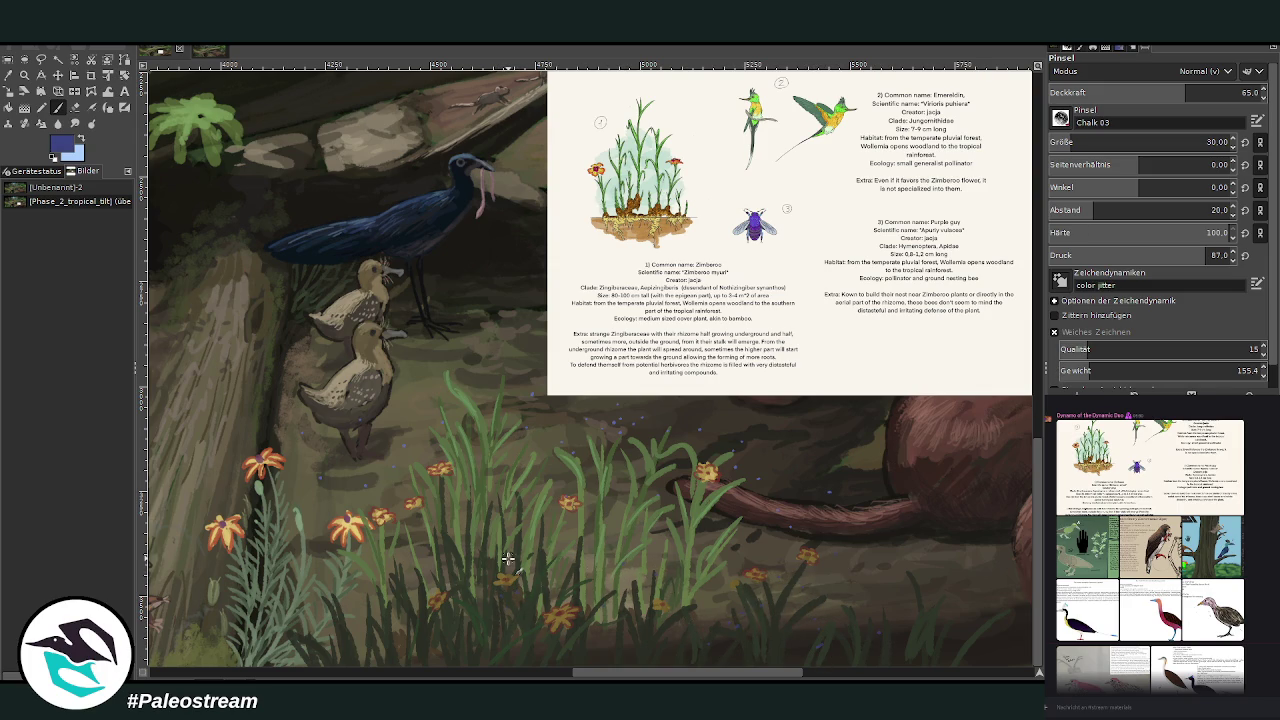
ctrl+scroll(508, 558, down, 3)
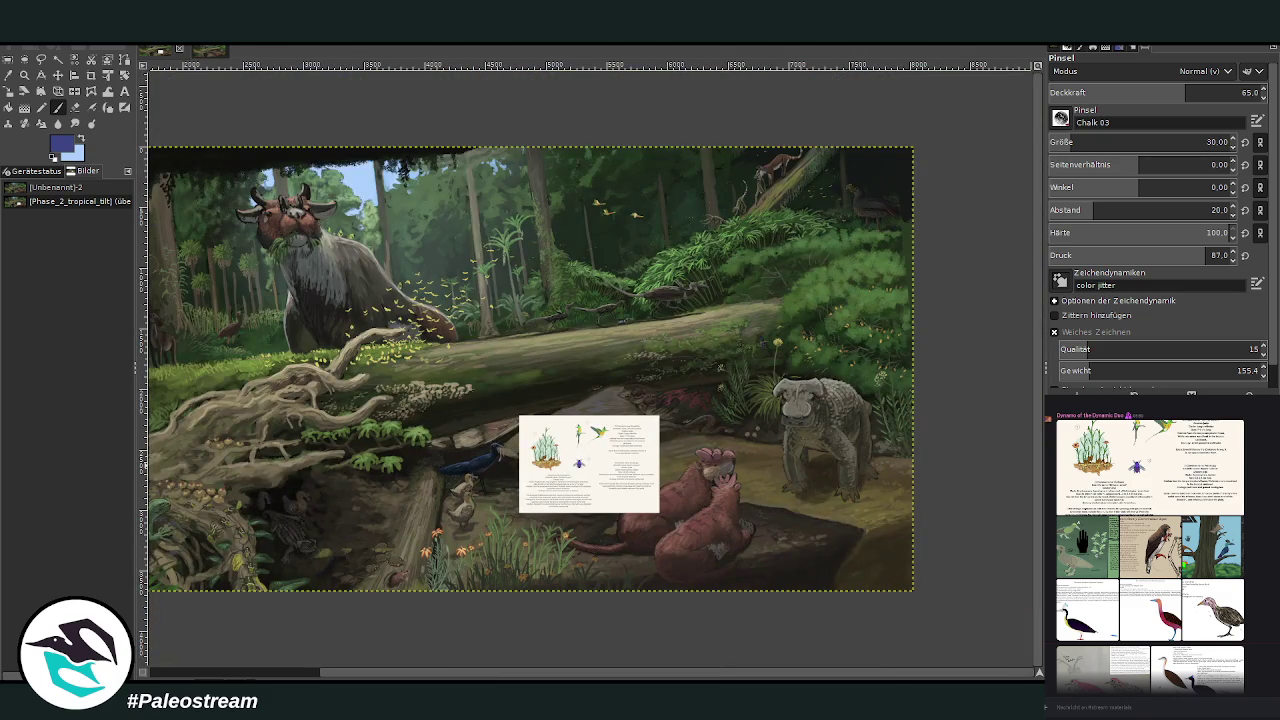
Step: Hide the Zimberoo reference sheet layer and zoom in on the rock below the otters at lower right
key(Page_Up)
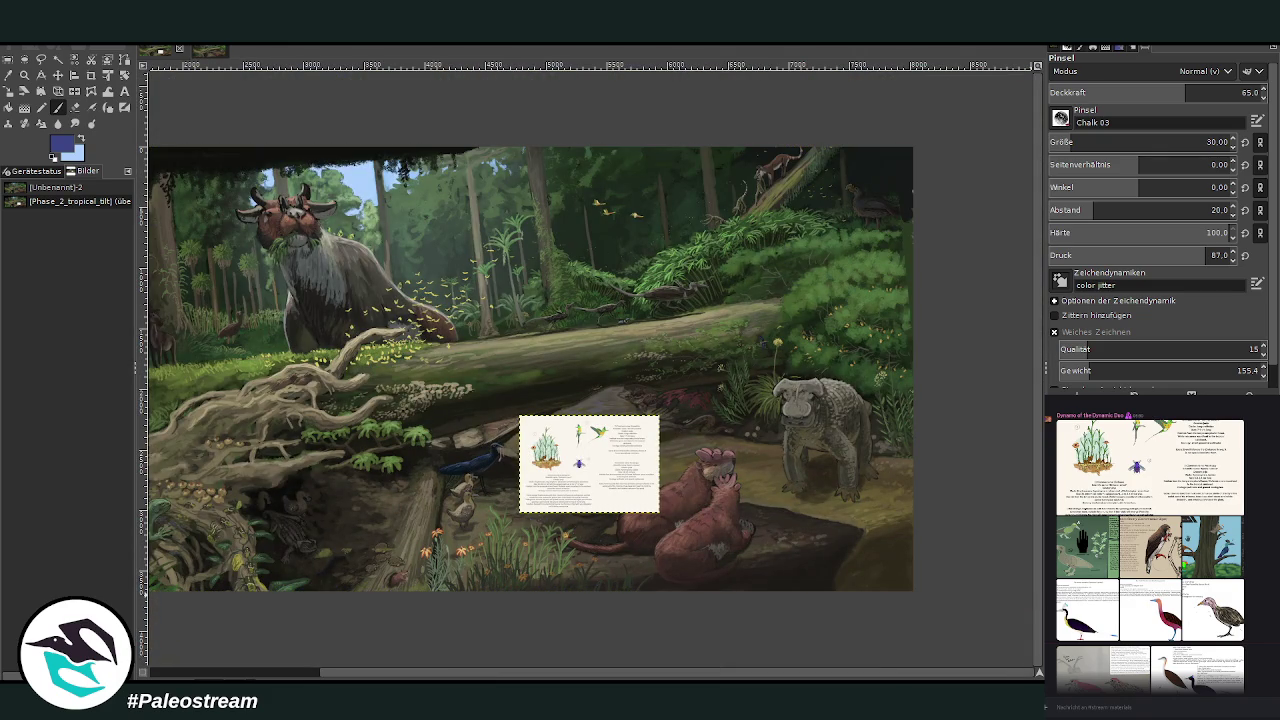
key(ctrl+z)
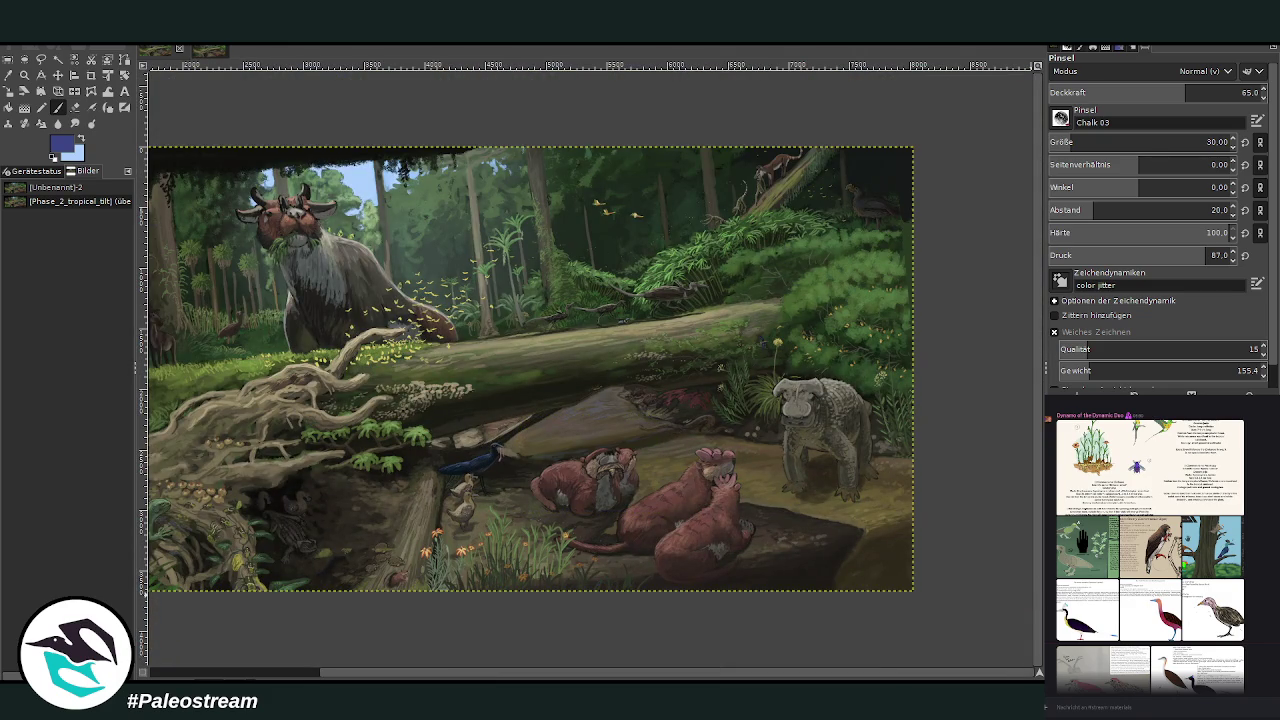
ctrl+scroll(694, 456, down, 1)
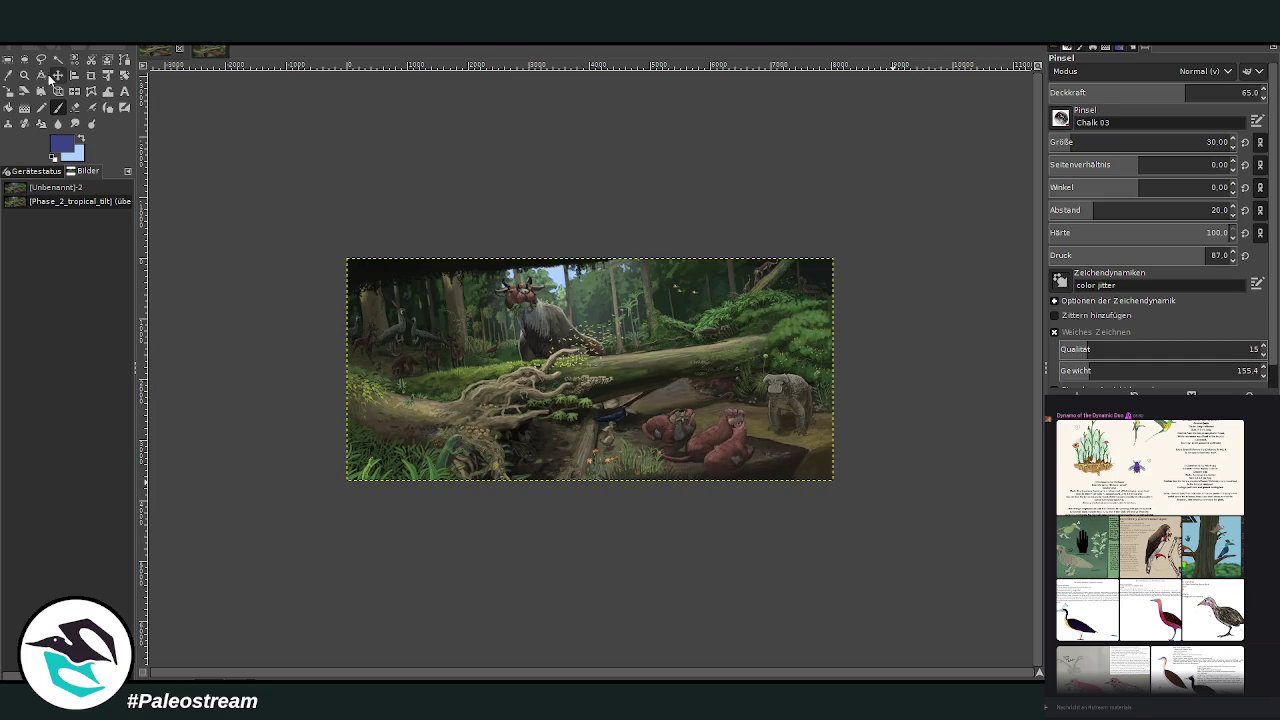
key(z)
drag(590, 378, 703, 573)
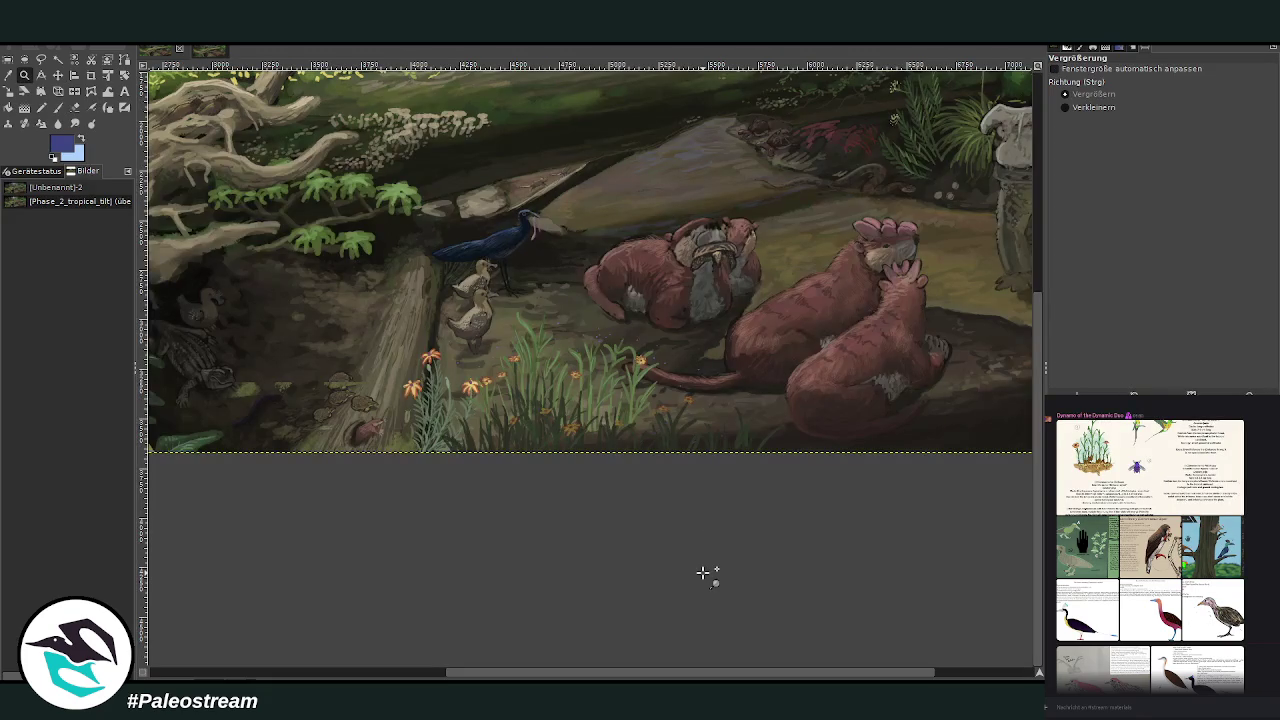
ctrl+scroll(703, 573, down, 1)
ctrl+scroll(703, 573, down, 1)
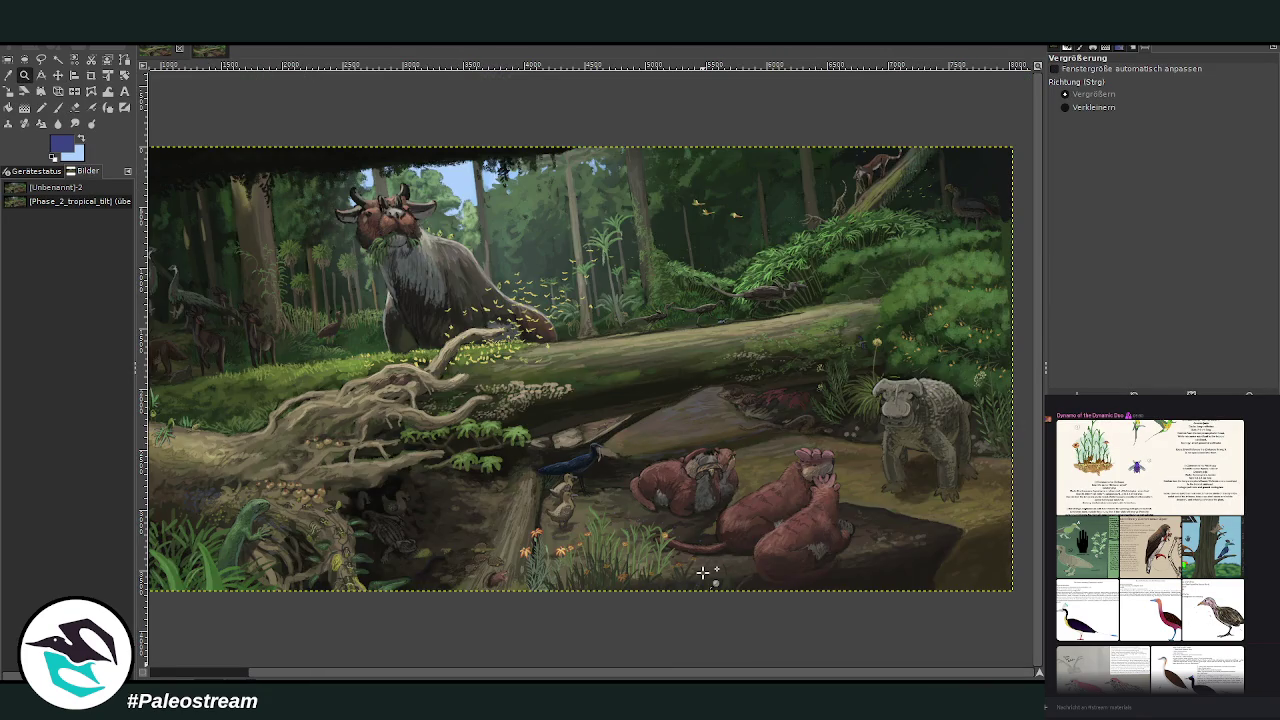
mouse_move(696, 386)
mouse_down()
mouse_move(789, 428)
mouse_move(991, 648)
mouse_up()
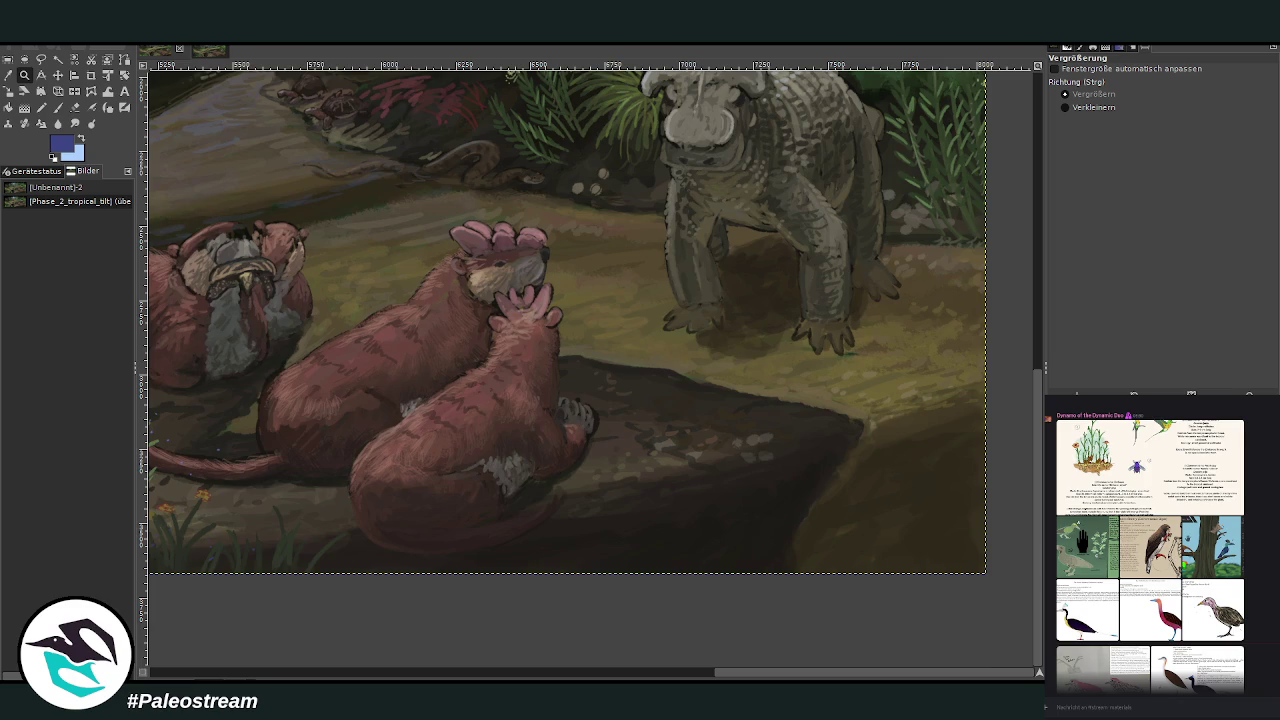
Step: Sample a dark colour from the painting and enlarge the brush to about 119 with higher opacity
key(o)
click(527, 674)
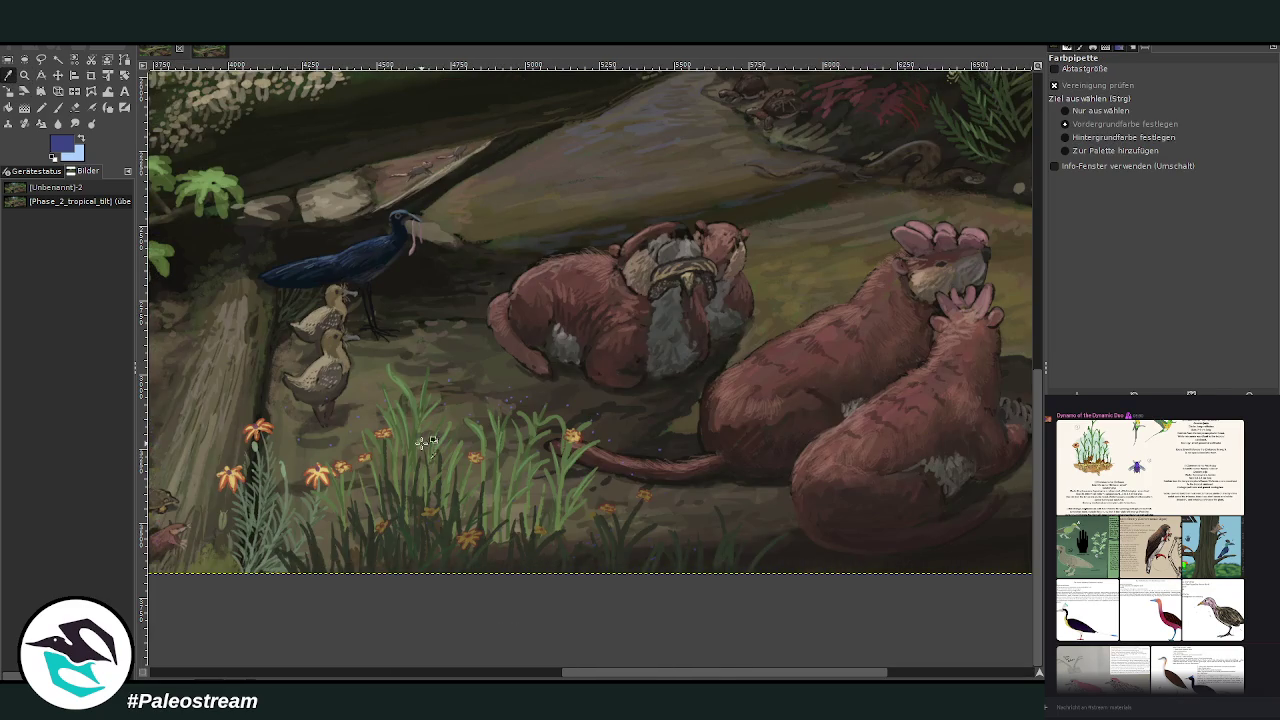
click(530, 548)
click(57, 107)
drag(1150, 142, 1207, 142)
drag(1185, 92, 1222, 92)
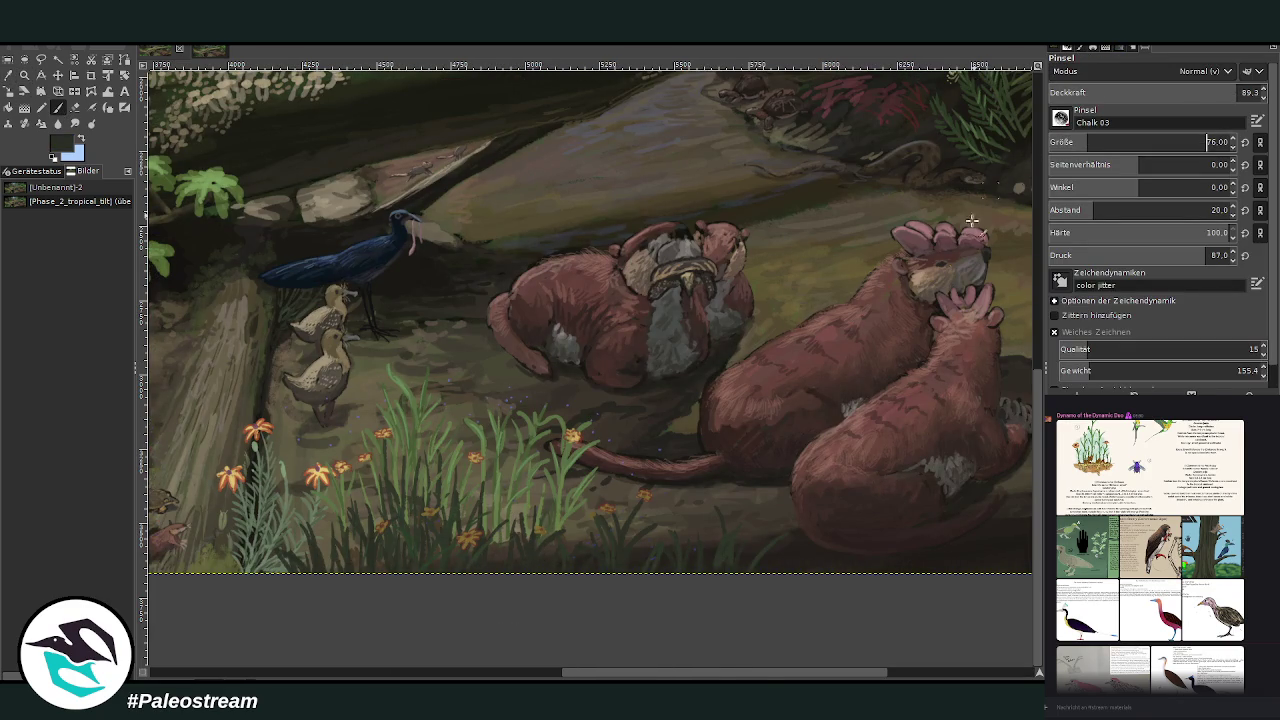
drag(766, 674, 987, 677)
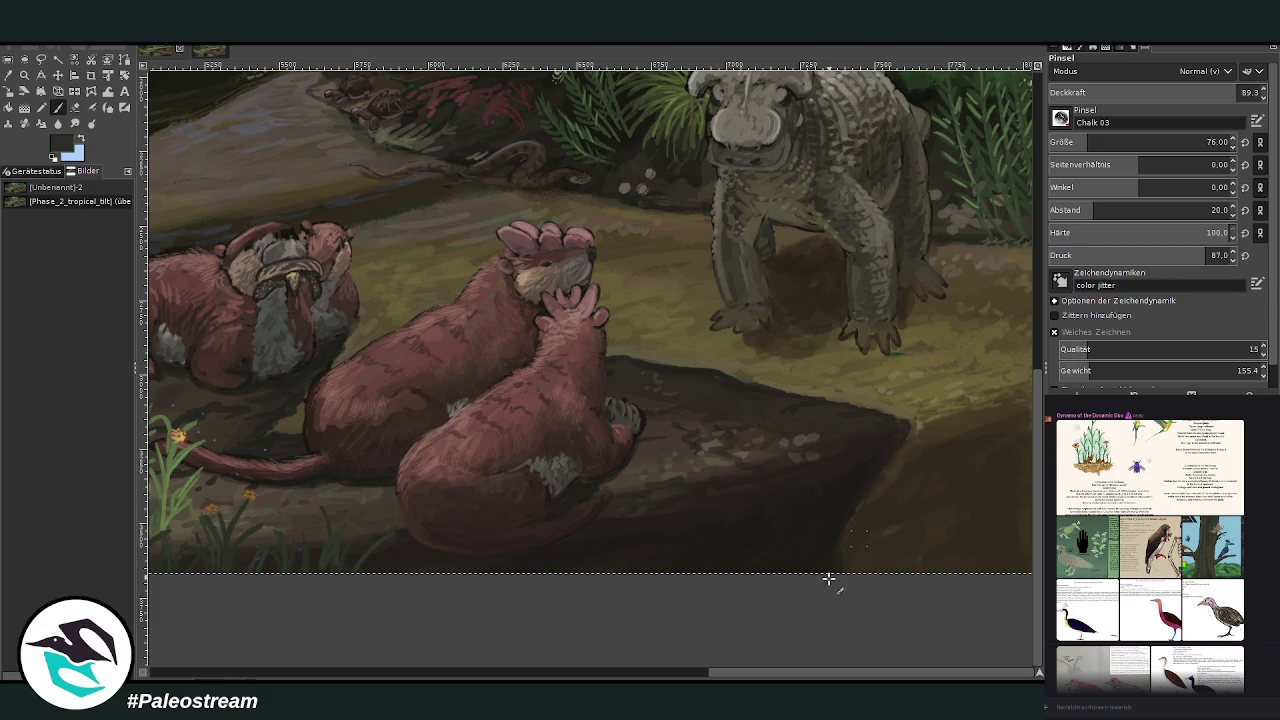
drag(1160, 142, 1202, 142)
Step: Paint dark grass blades across the rock and along the bottom edge beneath the otters
mouse_move(828, 538)
mouse_down()
mouse_move(811, 526)
mouse_move(766, 534)
mouse_move(737, 503)
mouse_move(802, 514)
mouse_up()
mouse_move(742, 568)
mouse_down()
mouse_move(700, 543)
mouse_move(698, 505)
mouse_up()
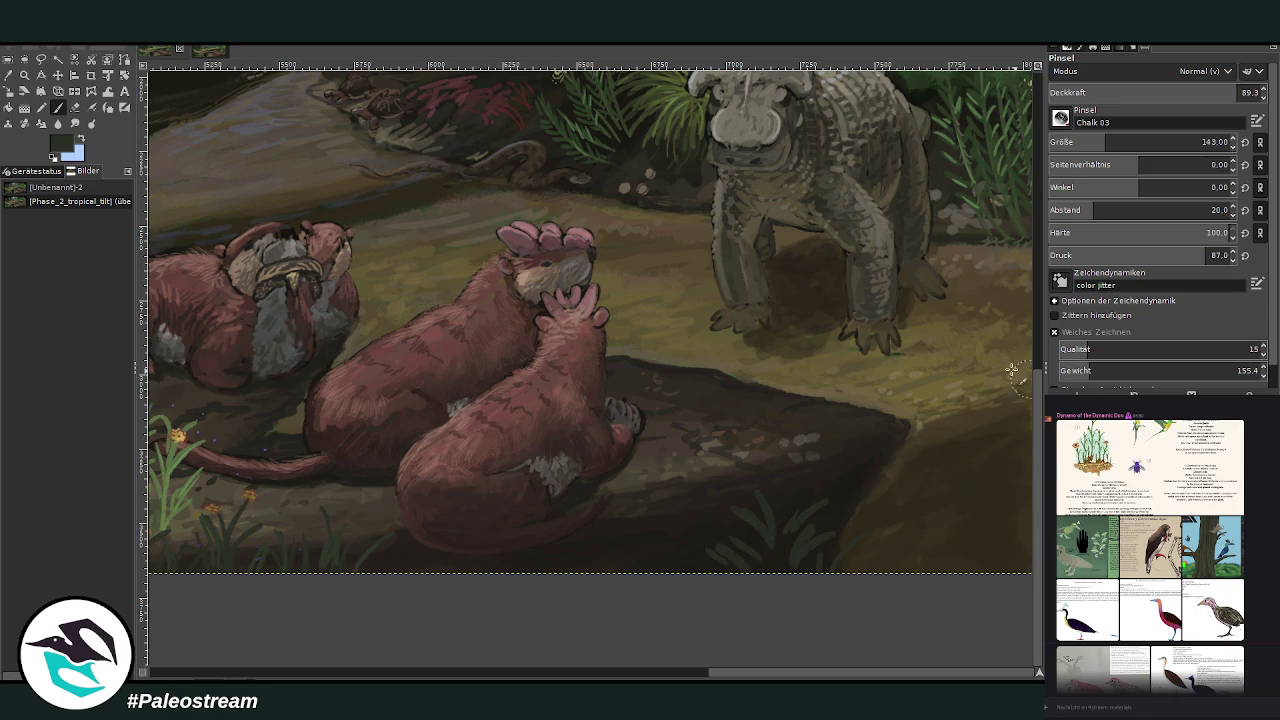
mouse_move(766, 571)
mouse_down()
mouse_move(782, 535)
mouse_move(710, 494)
mouse_up()
drag(700, 610, 690, 540)
key(bracketleft)
key(bracketleft)
key(bracketleft)
key(bracketleft)
key(bracketleft)
key(bracketleft)
mouse_move(624, 572)
mouse_down()
mouse_move(622, 518)
mouse_move(661, 512)
mouse_move(664, 456)
mouse_up()
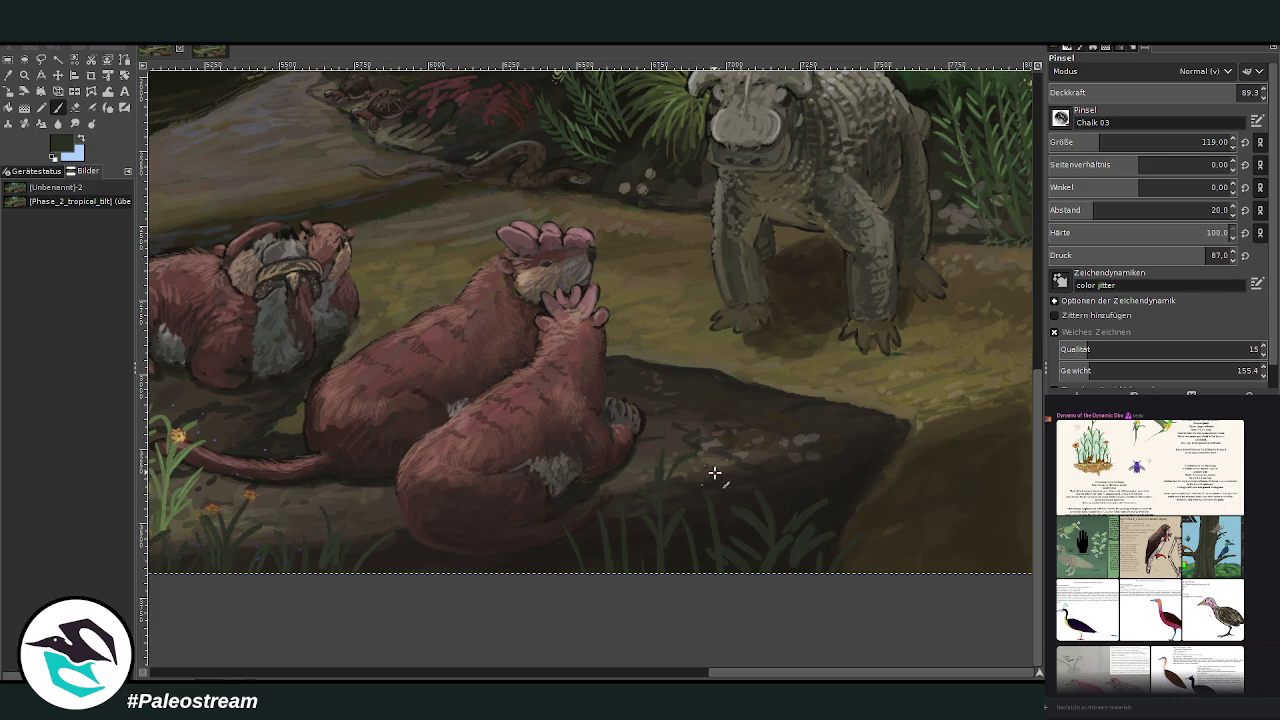
drag(730, 546, 780, 488)
drag(832, 572, 846, 517)
drag(776, 570, 790, 487)
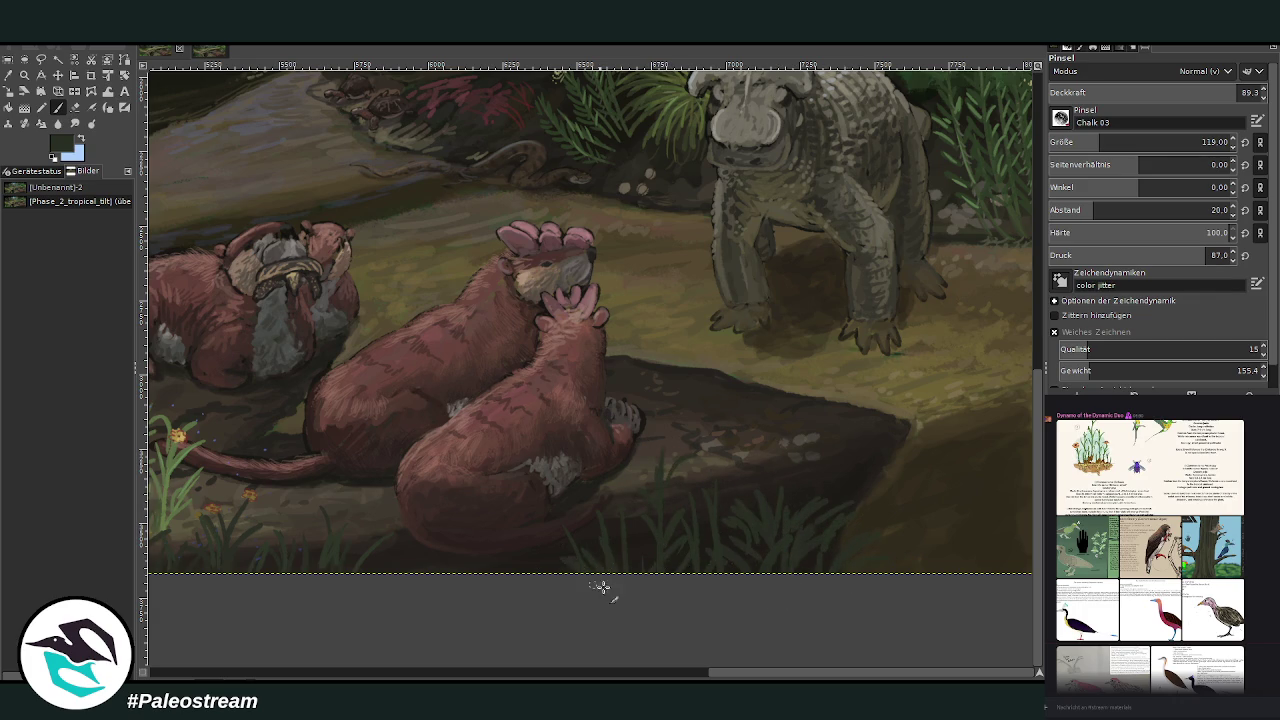
drag(528, 574, 512, 548)
drag(575, 574, 585, 543)
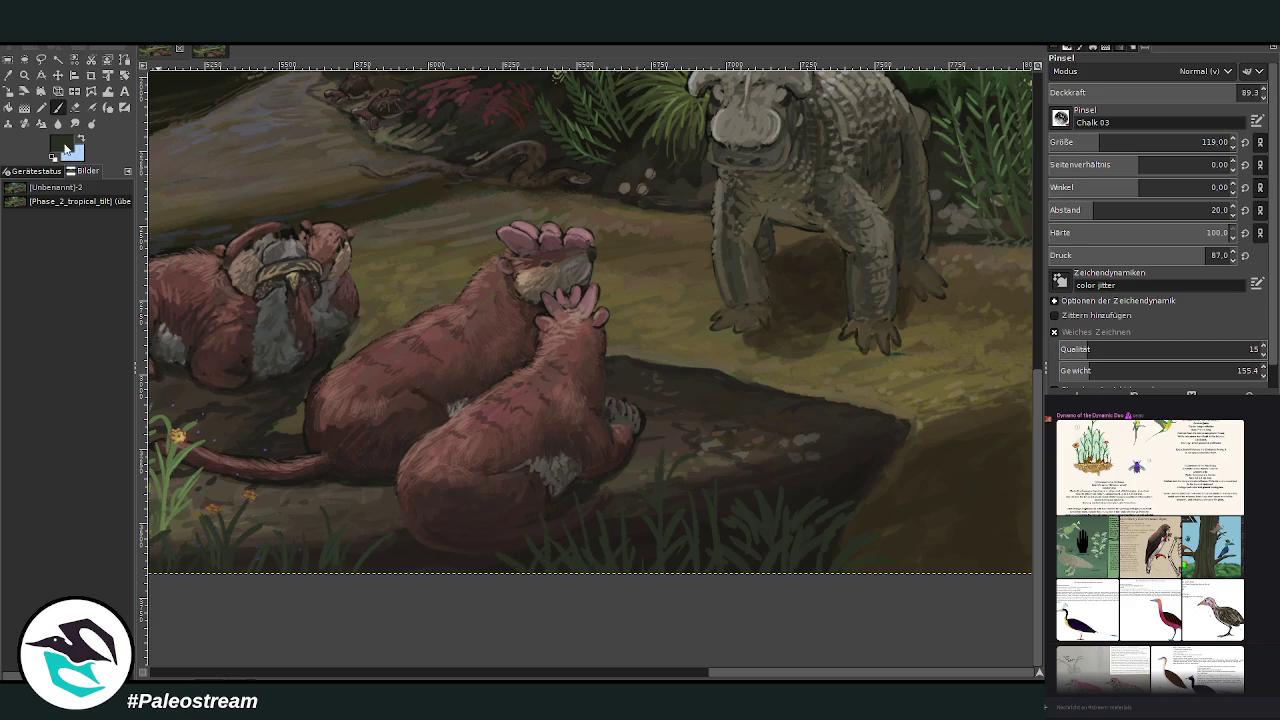
drag(777, 566, 780, 549)
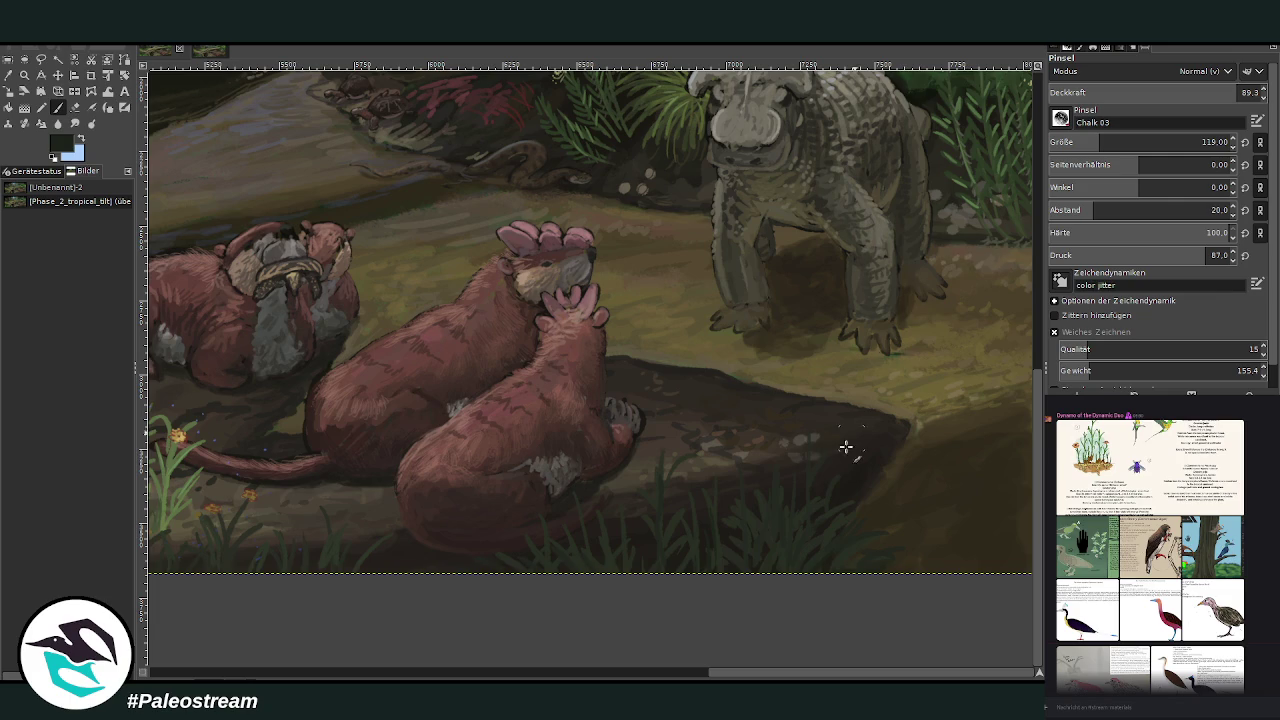
Step: Paint a grass blade on the dark ground by the otters and set brush opacity to 64
drag(803, 466, 808, 428)
click(1170, 88)
text(64)
key(Return)
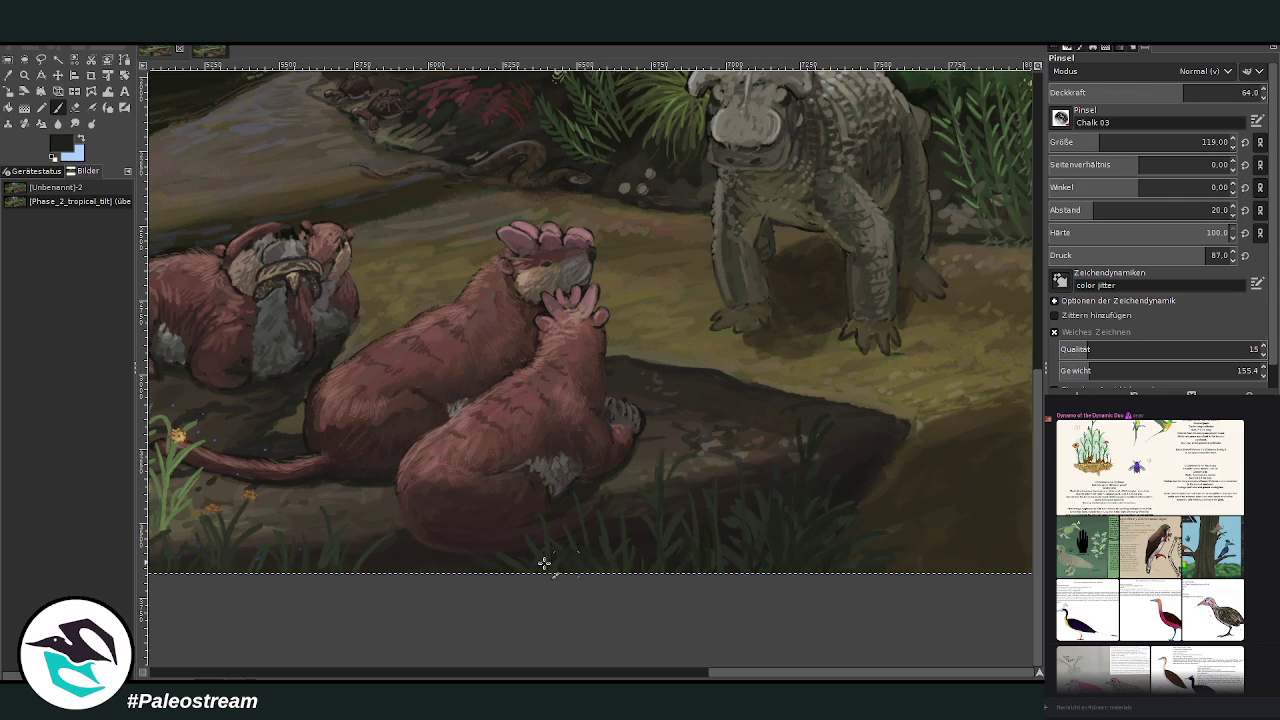
scroll(714, 672, left, 3)
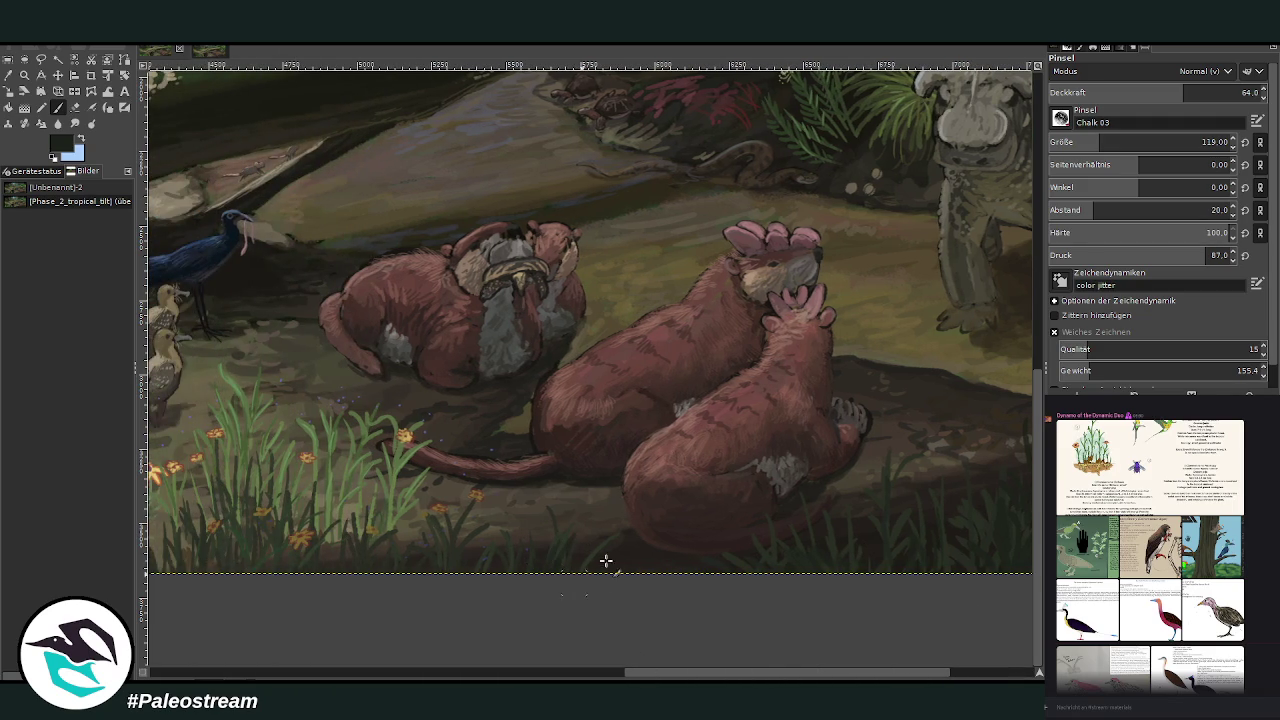
scroll(962, 677, right, 3)
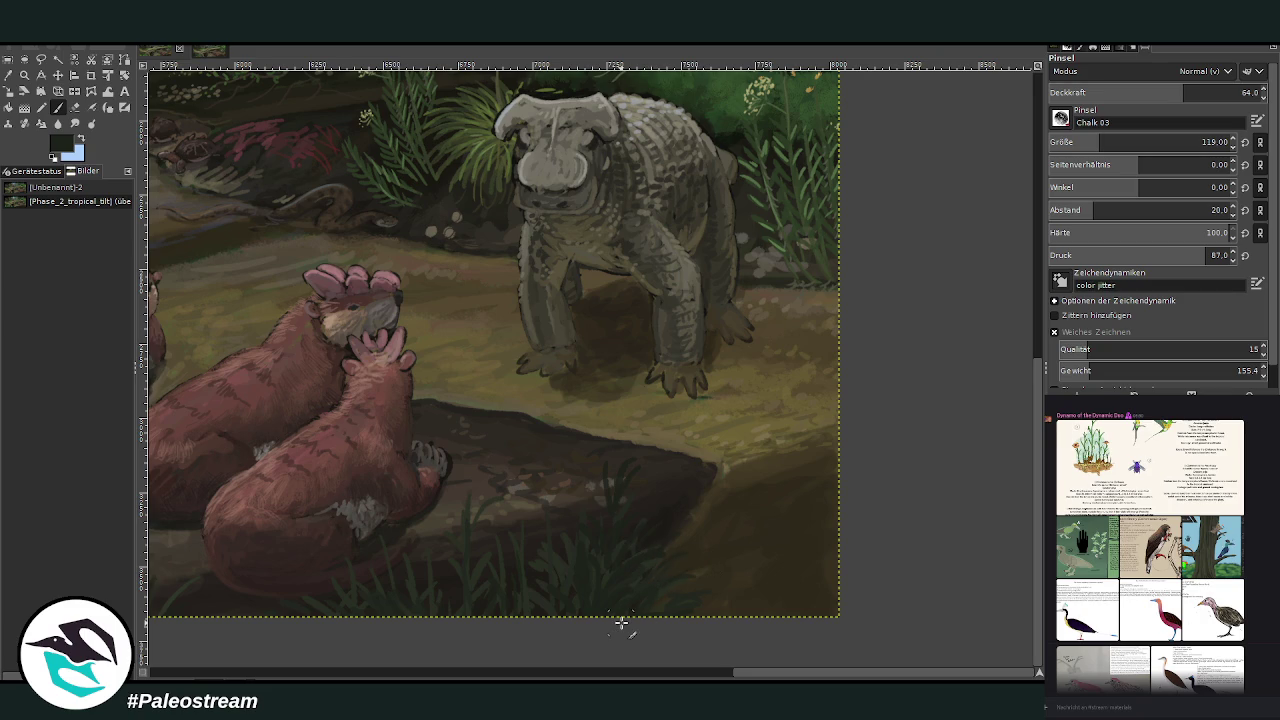
key(minus)
key(minus)
key(minus)
key(minus)
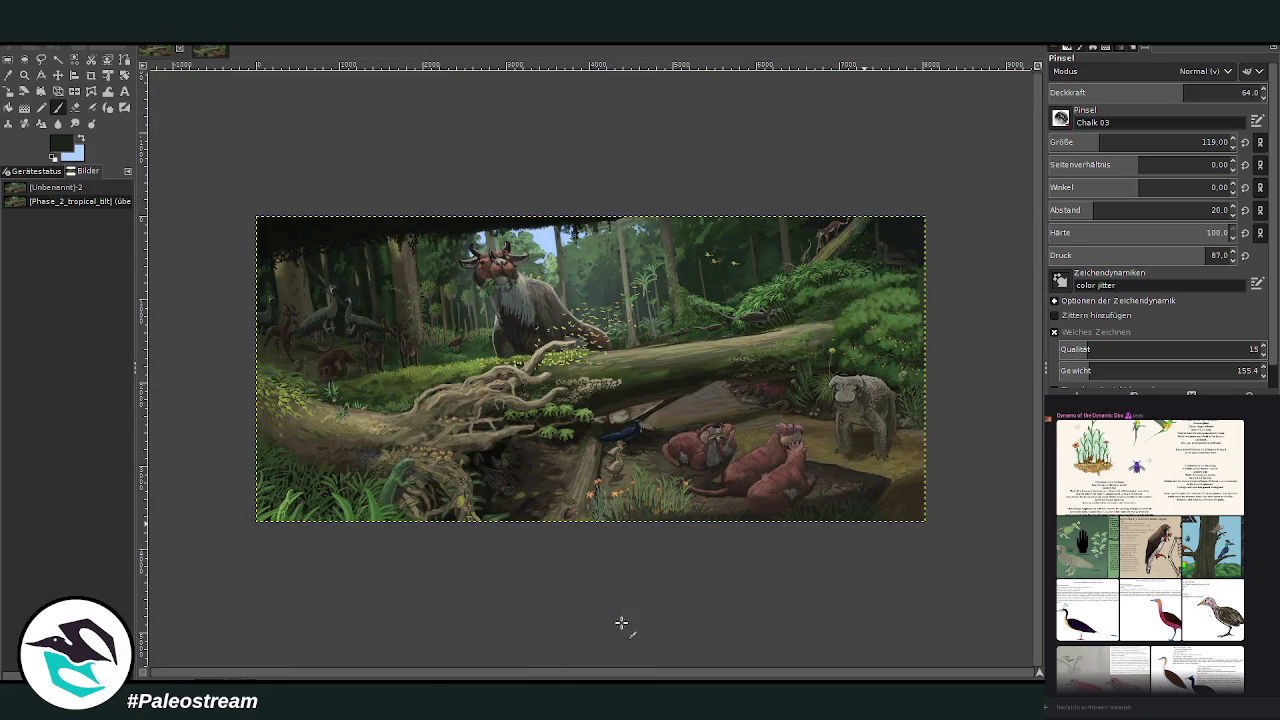
Step: Zoom in on the otter group and set the brush to 83.3 opacity and size 115
click(24, 75)
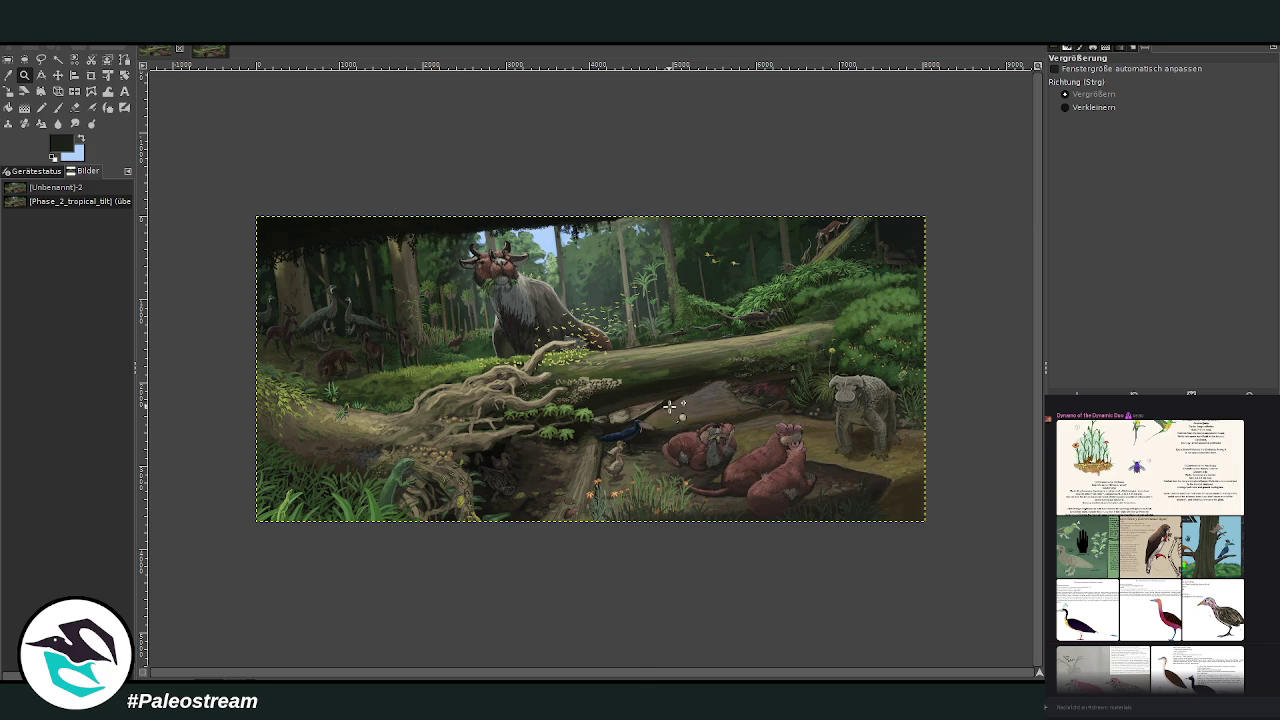
drag(664, 408, 814, 558)
key(p)
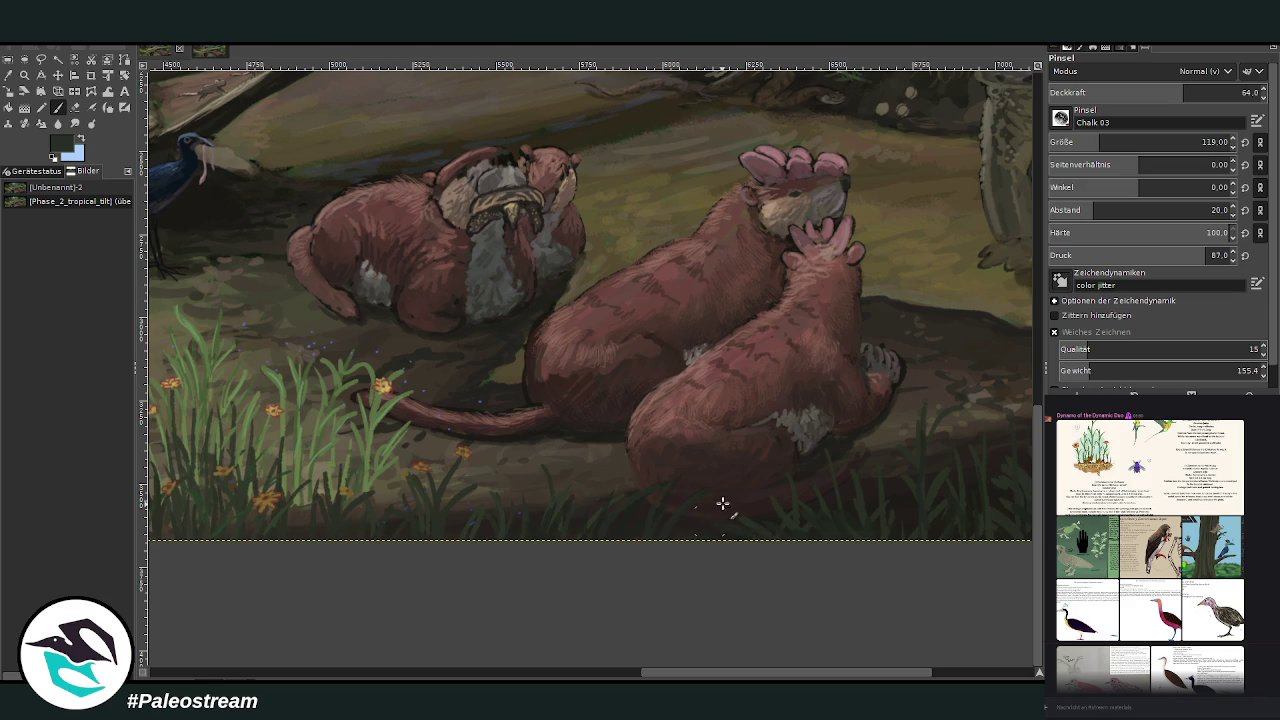
click(950, 674)
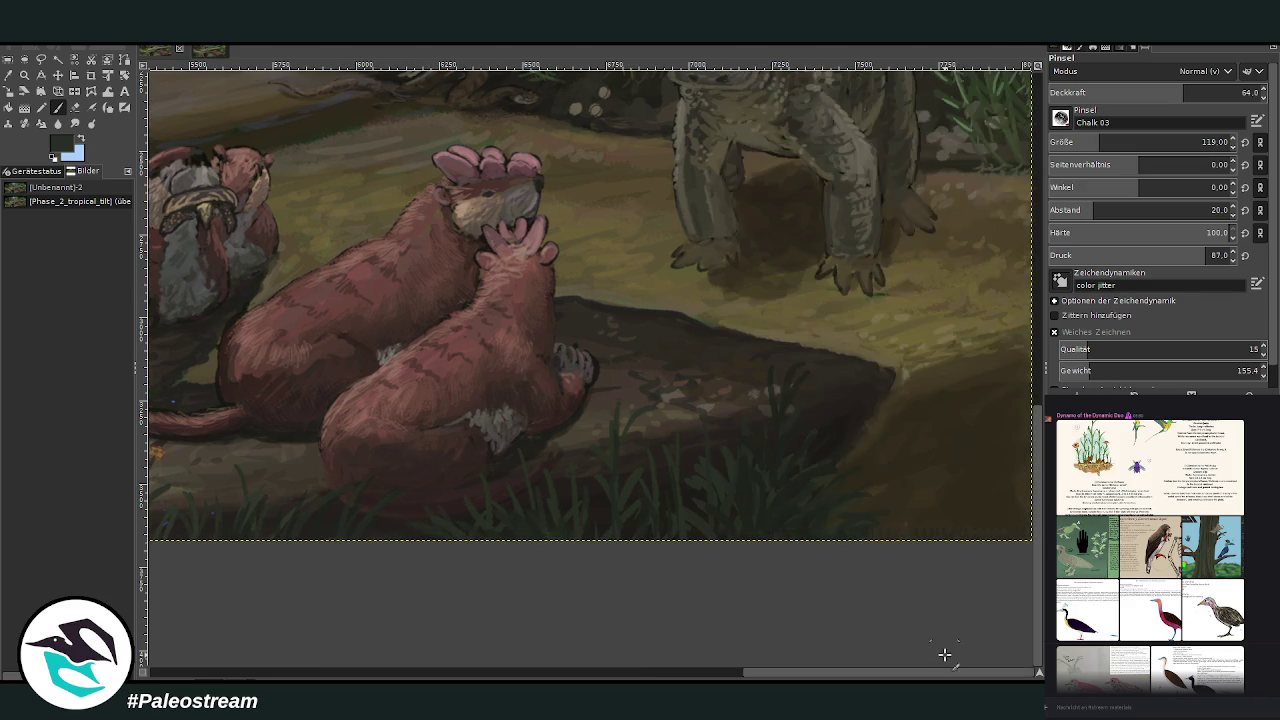
click(1224, 92)
scroll(1150, 142, down, 4)
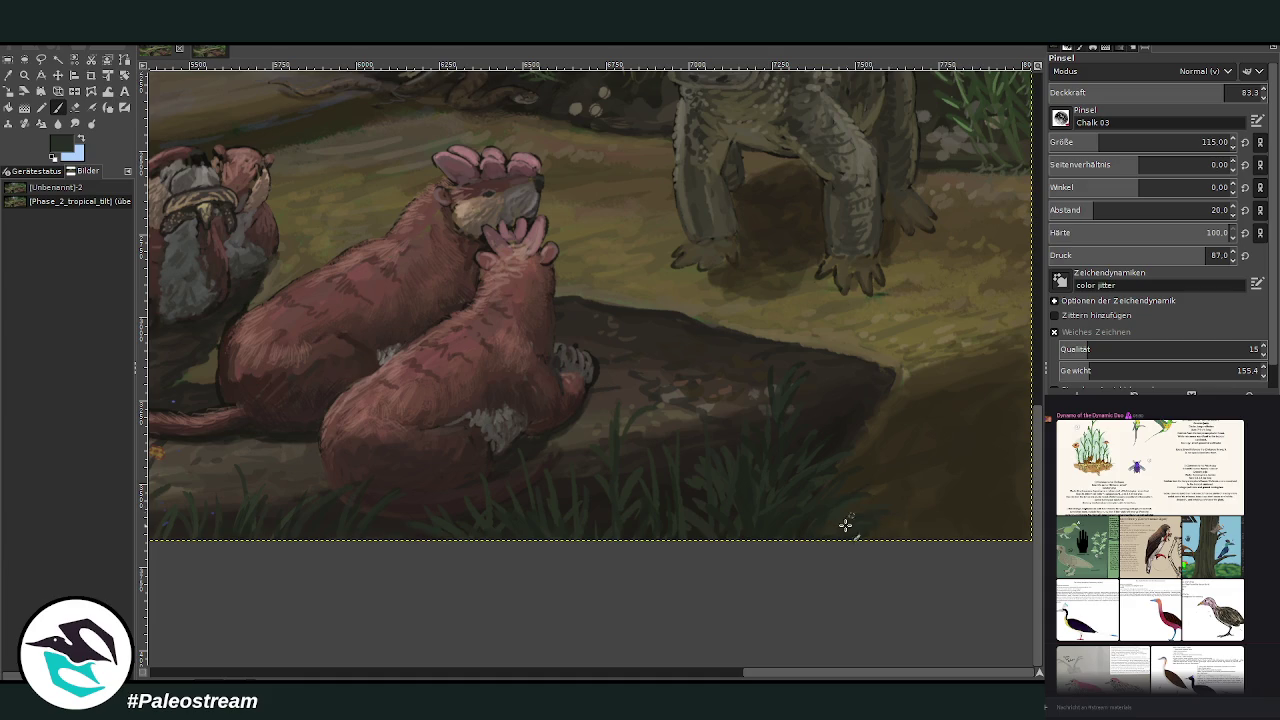
Step: Look over the log and turtles, then zoom back in on the otters and grey creature
click(592, 674)
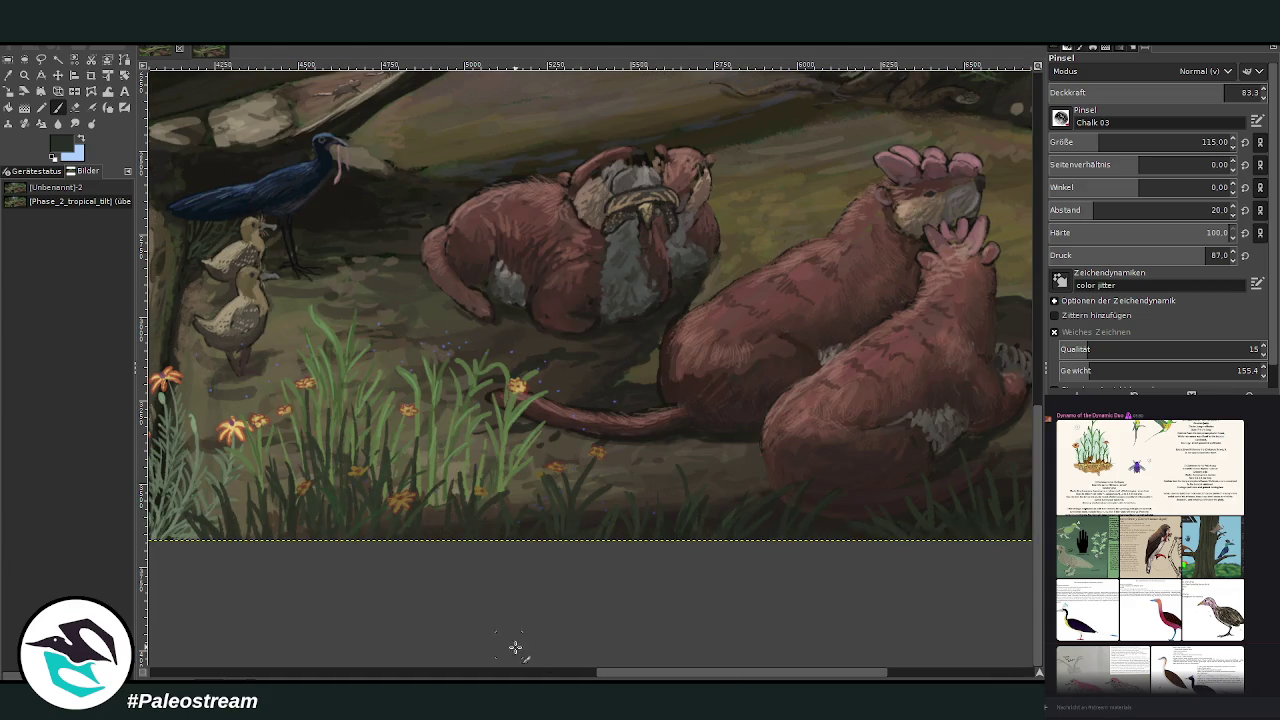
click(543, 675)
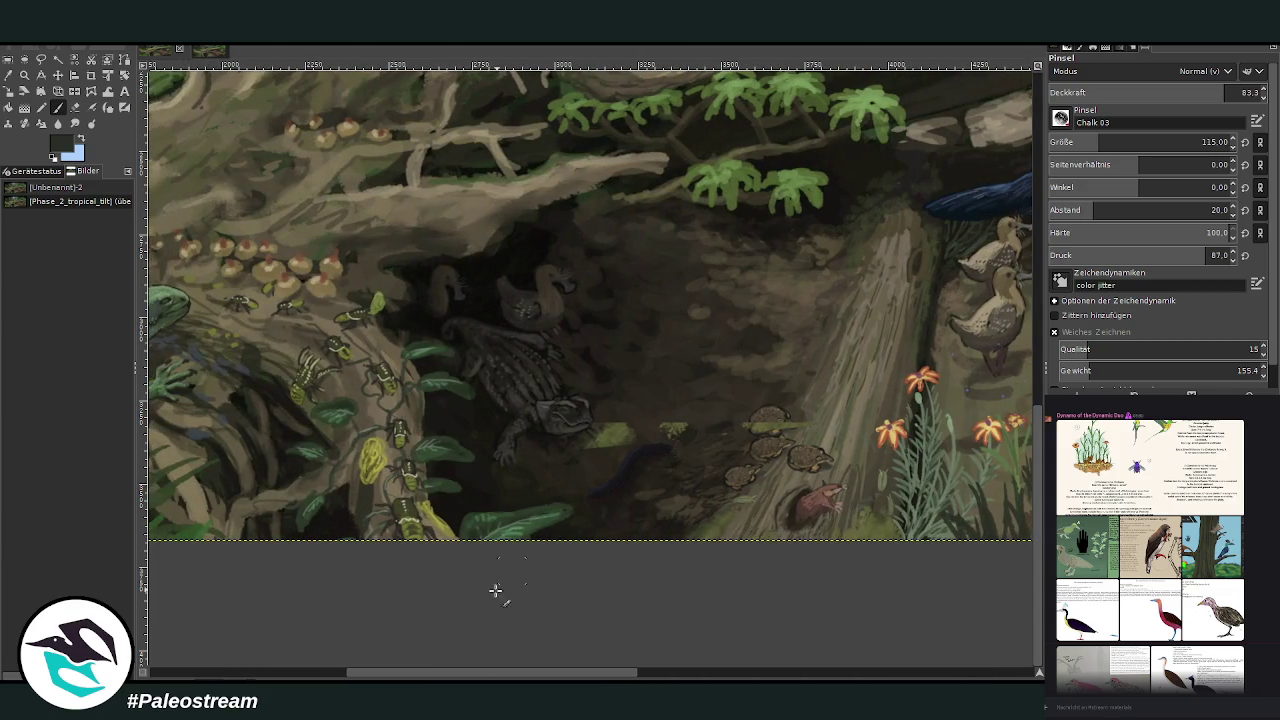
drag(515, 670, 911, 670)
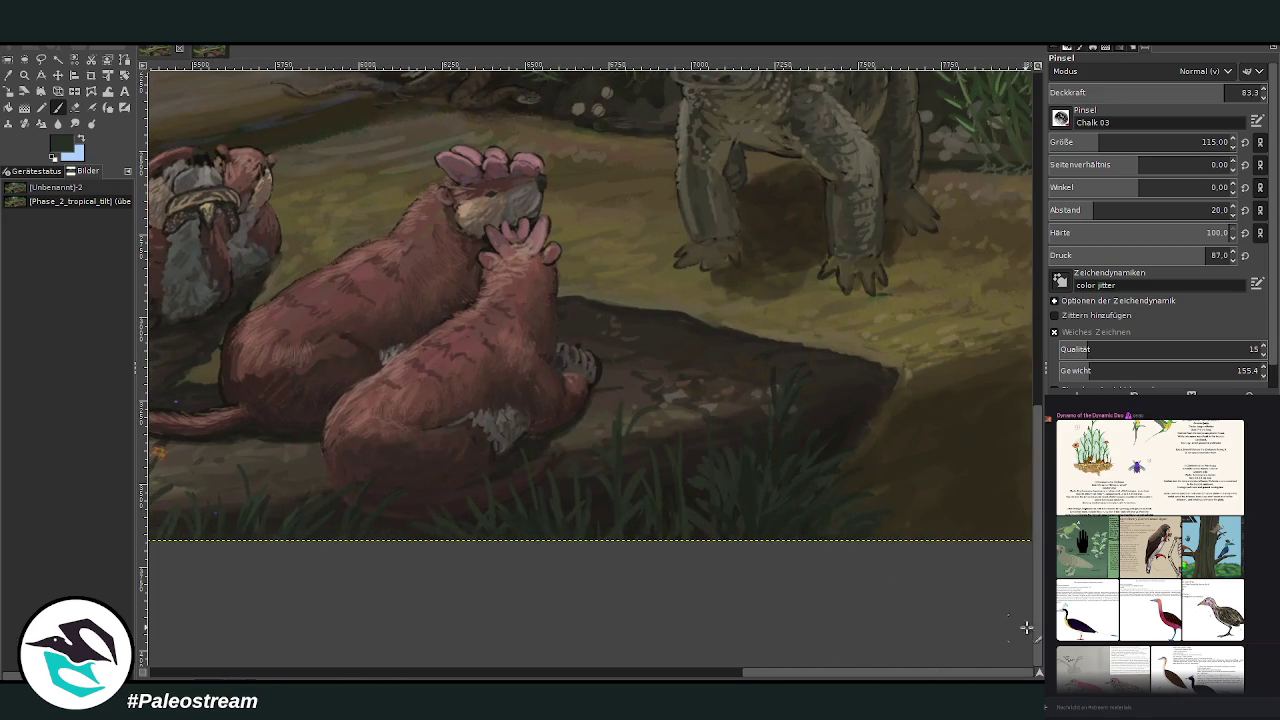
scroll(1022, 629, up, 5)
scroll(609, 502, down, 2)
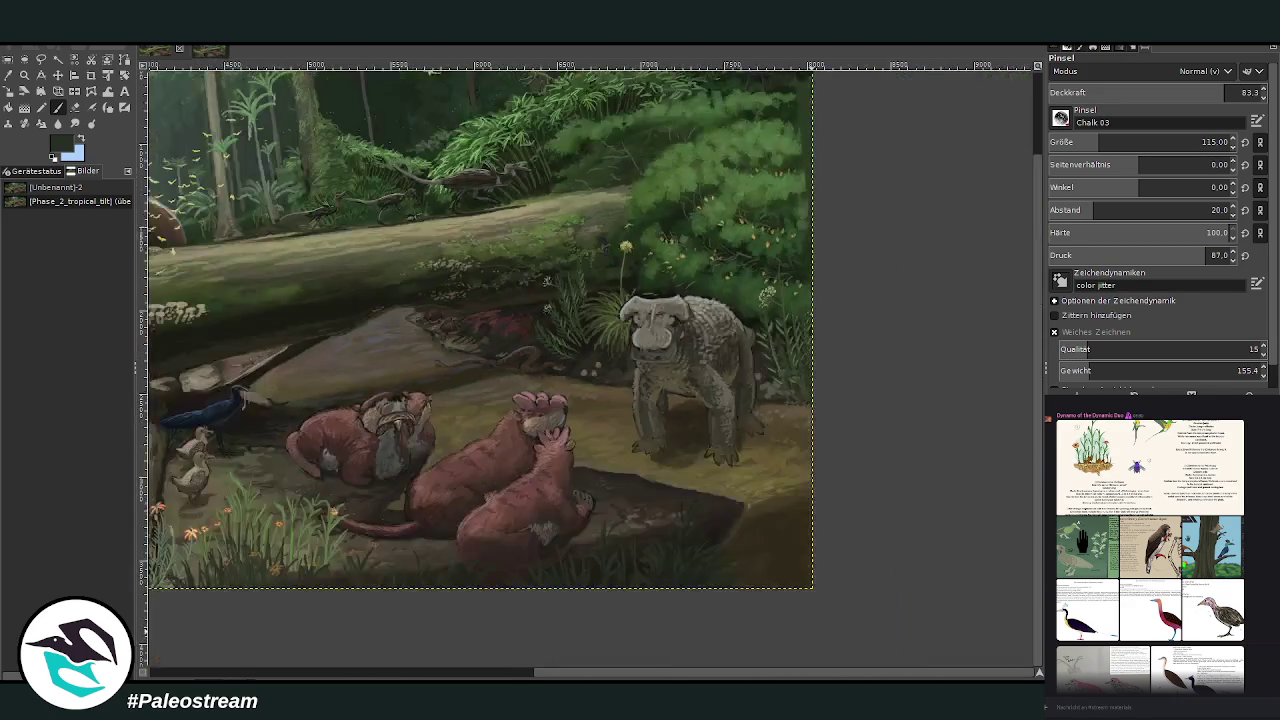
scroll(609, 502, down, 1)
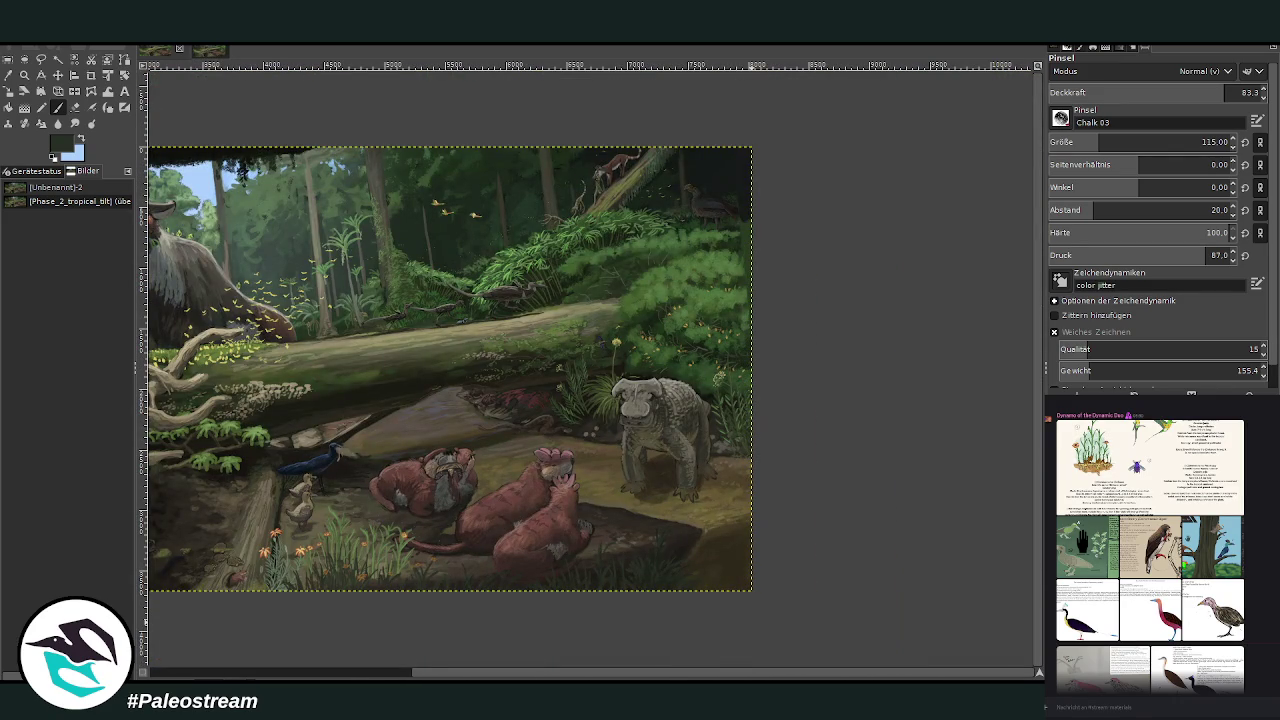
click(24, 75)
drag(512, 386, 706, 612)
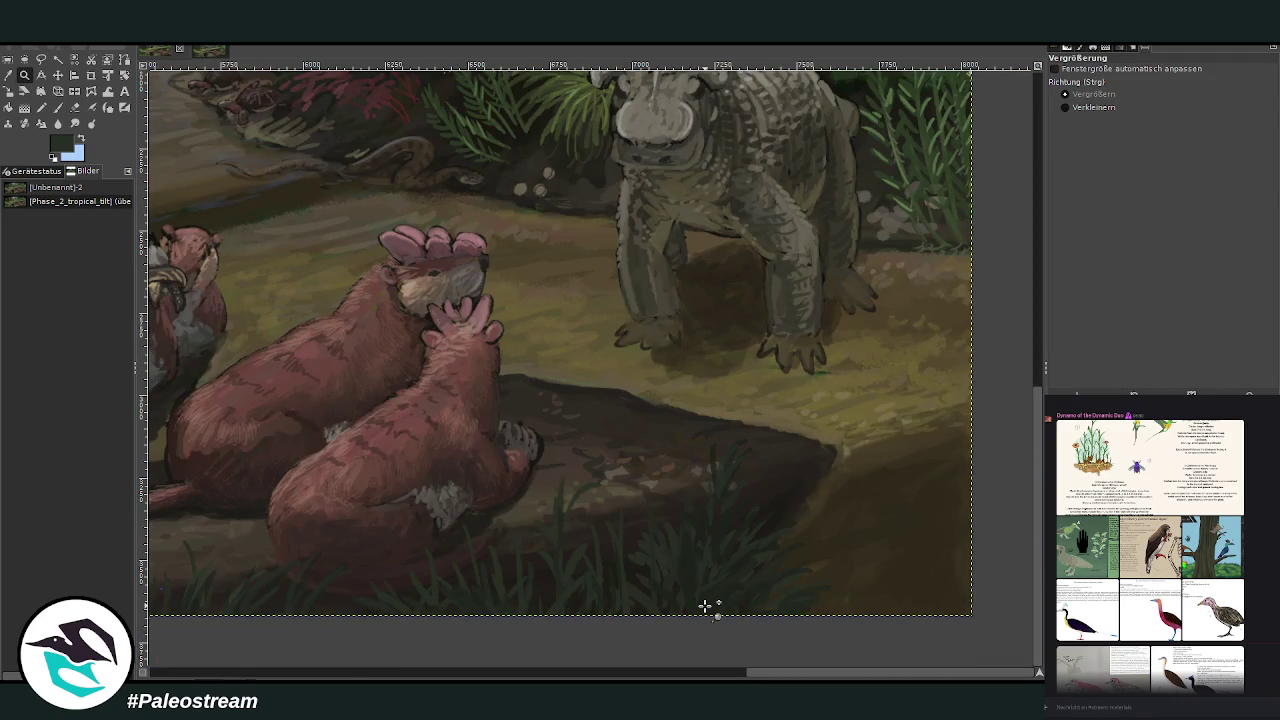
Step: Sample a light green from the painting and set the brush size to 43
key(o)
click(1001, 381)
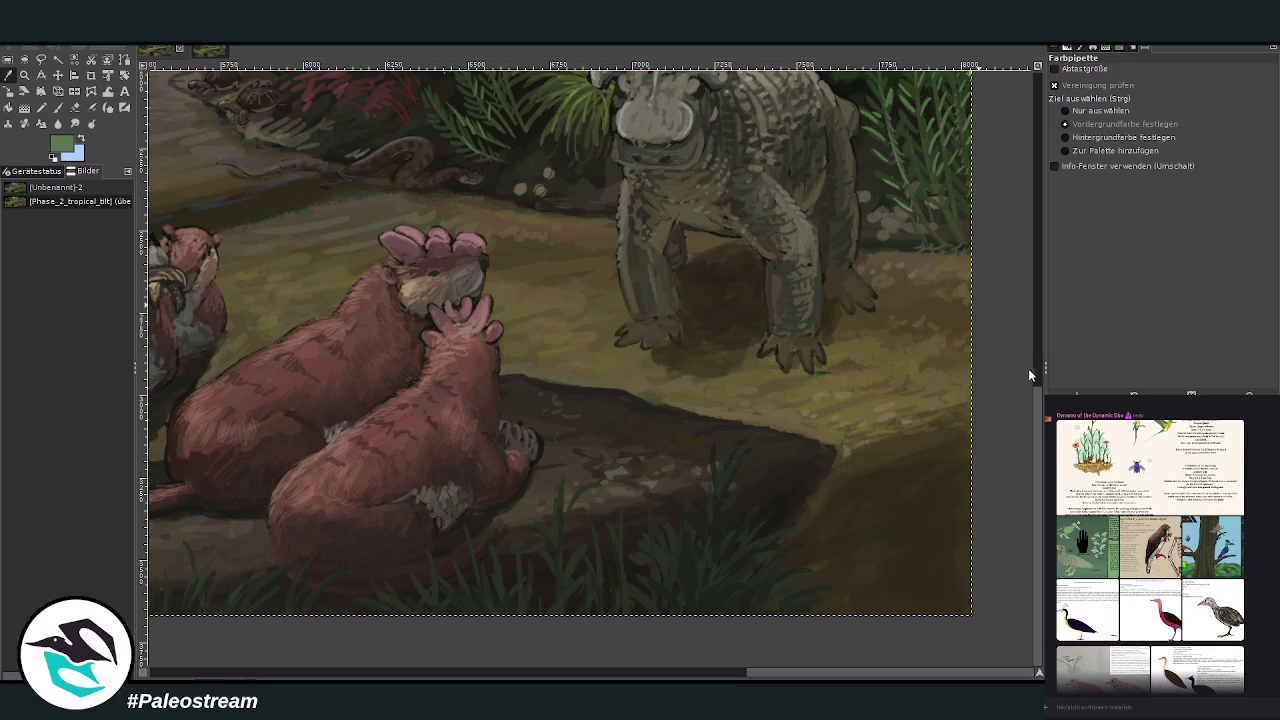
key(p)
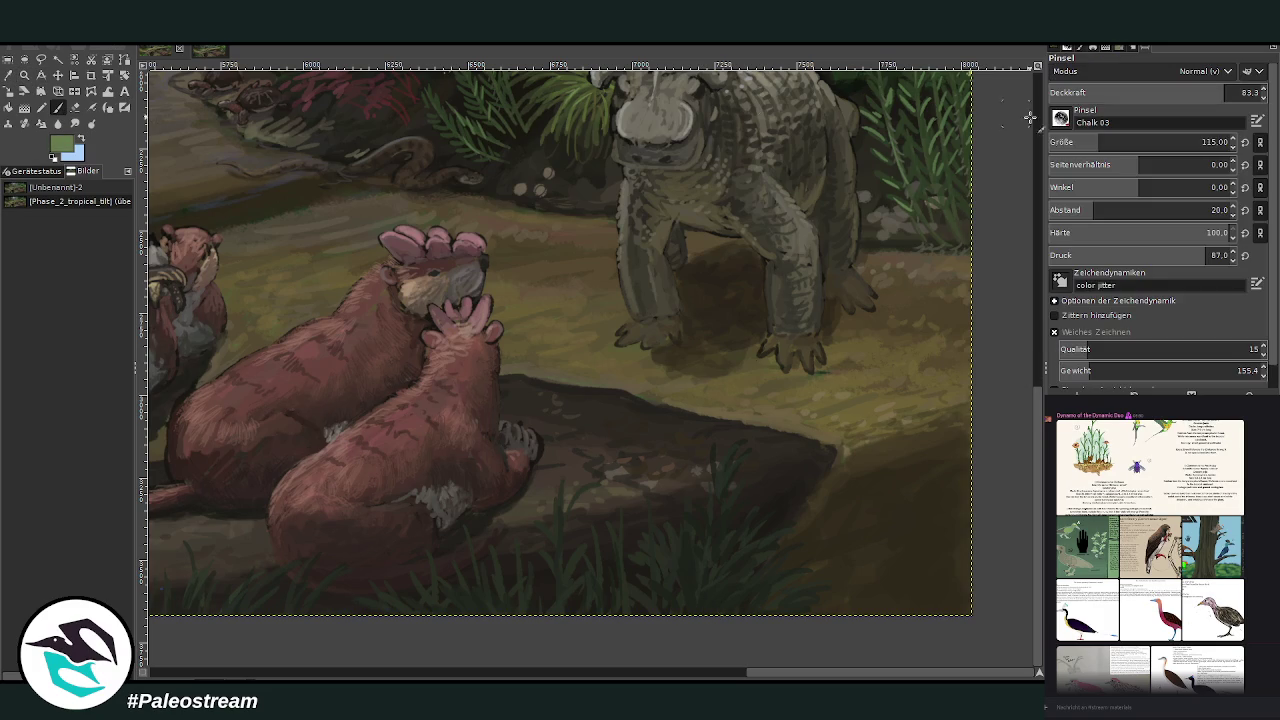
drag(1073, 142, 1052, 143)
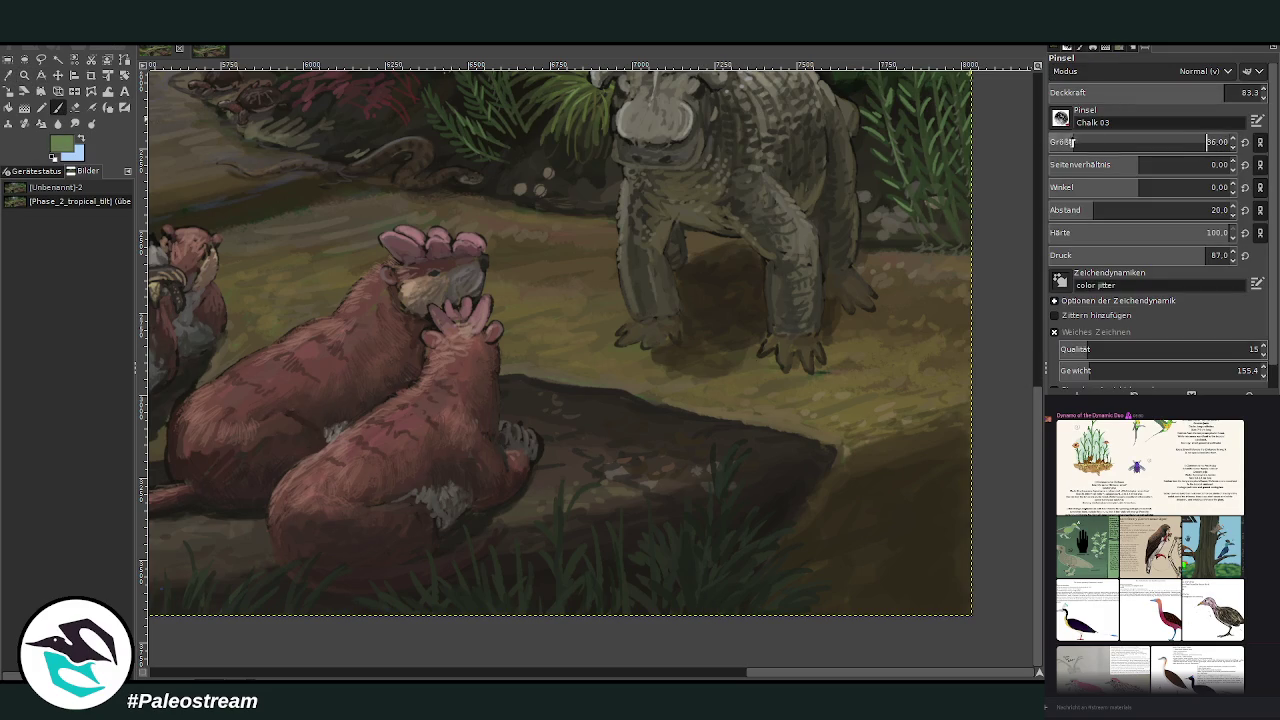
text(43)
key(Return)
Step: Paint small green grass blades beside the otters, on the fallen log and by the otter's tail
drag(557, 453, 548, 467)
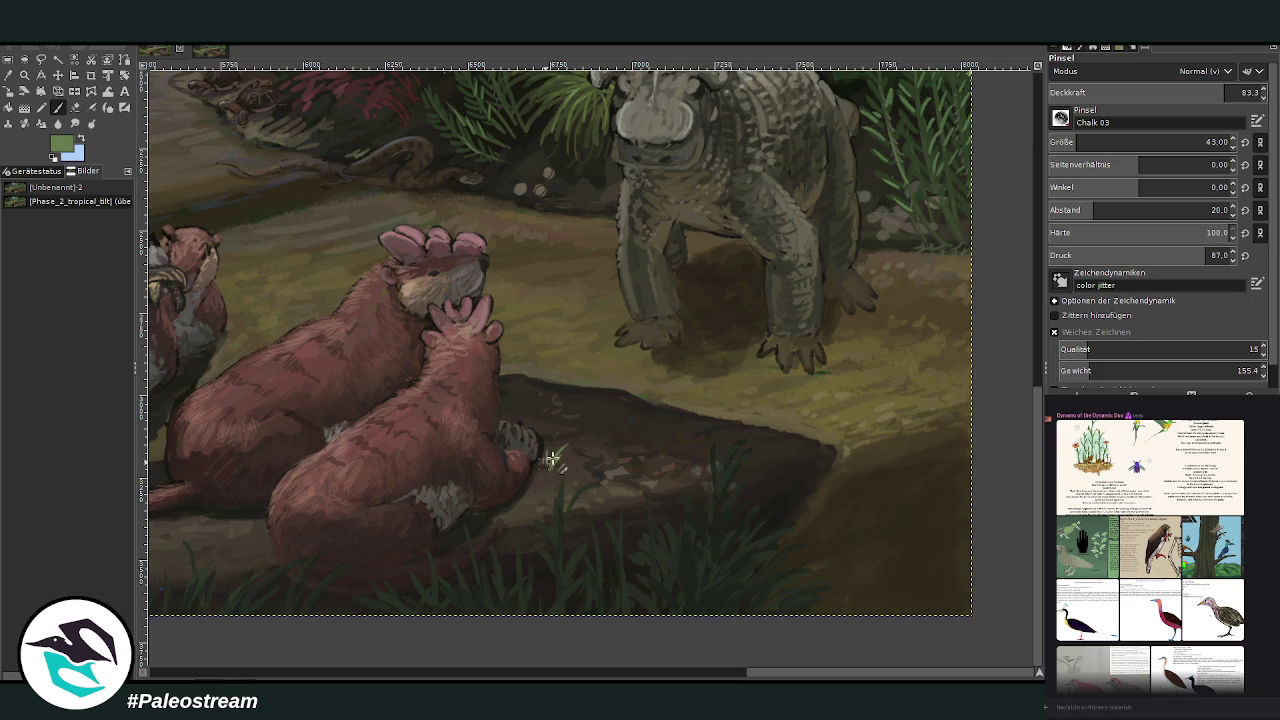
ctrl+click(922, 322)
drag(566, 449, 550, 473)
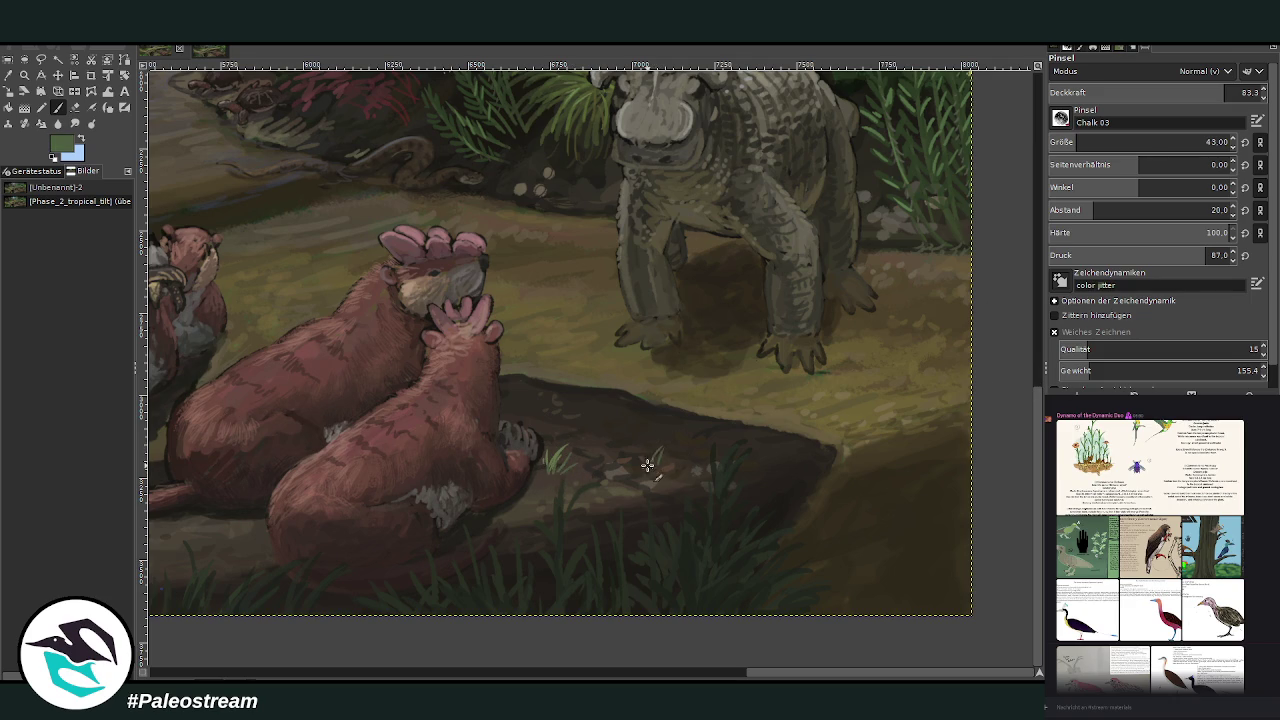
drag(609, 445, 603, 455)
scroll(680, 678, left, 5)
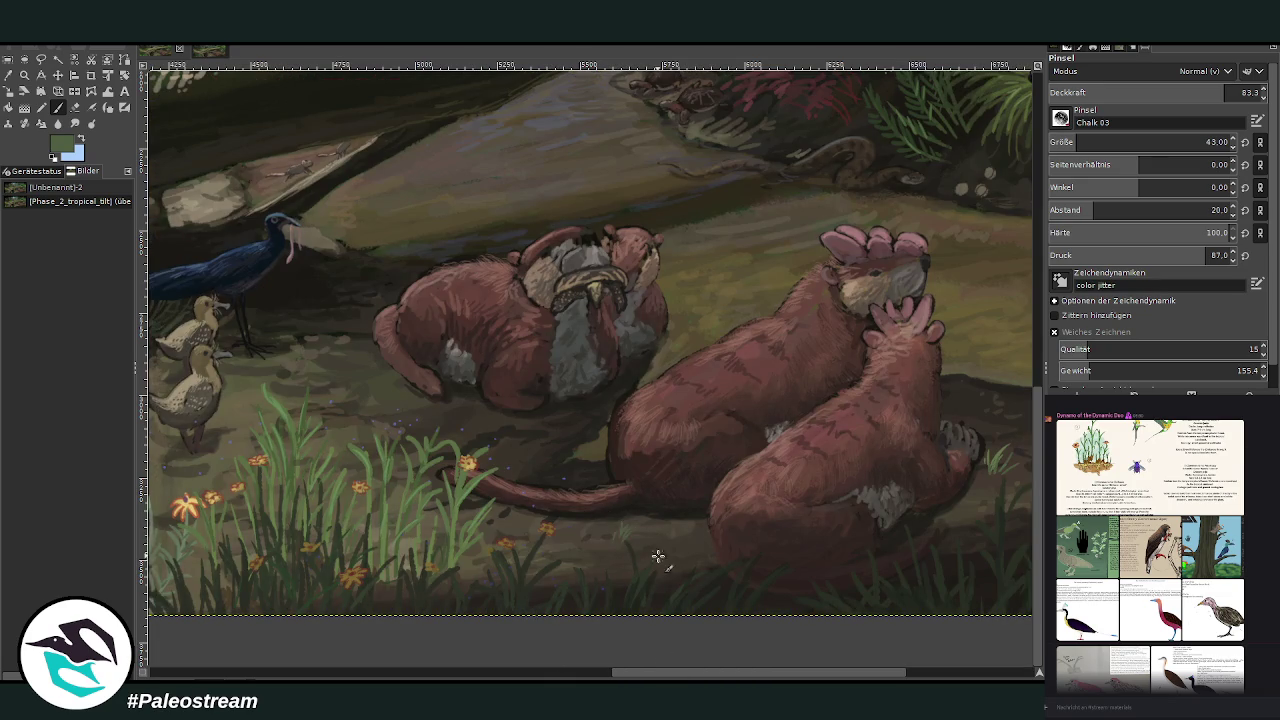
scroll(580, 520, left, 5)
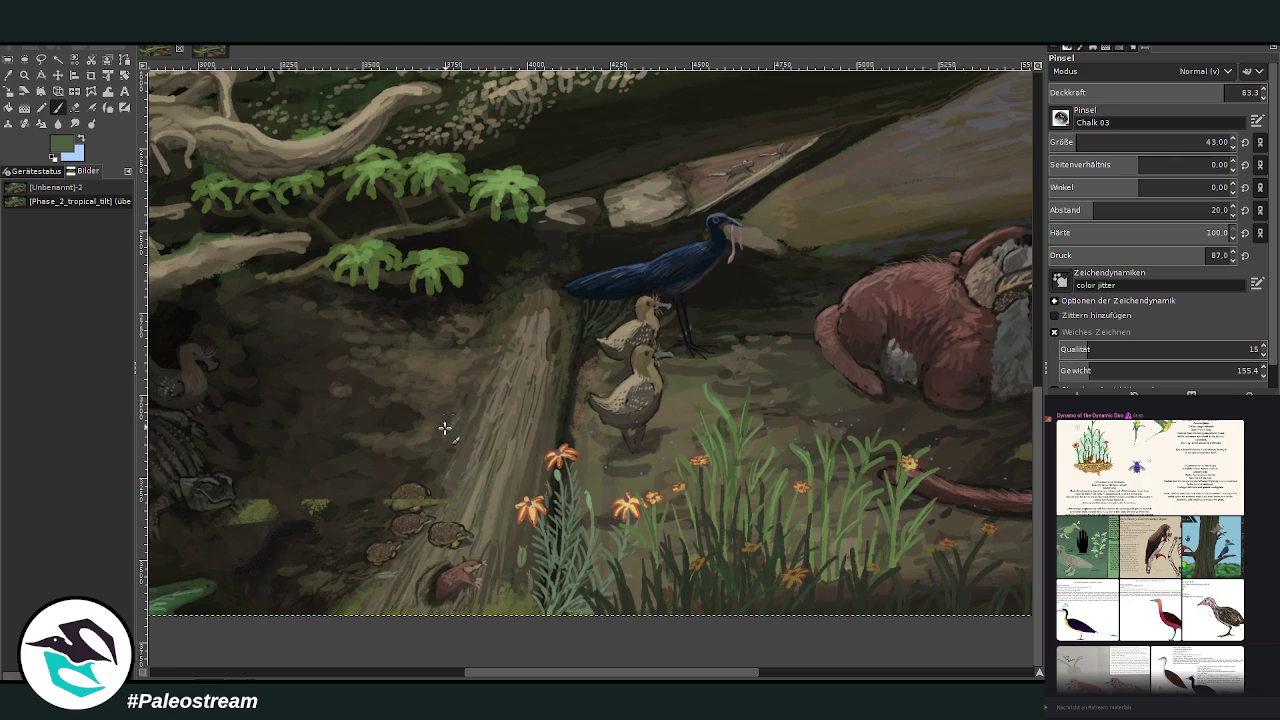
drag(450, 428, 454, 404)
mouse_move(781, 343)
mouse_down()
mouse_move(793, 329)
mouse_move(745, 360)
mouse_up()
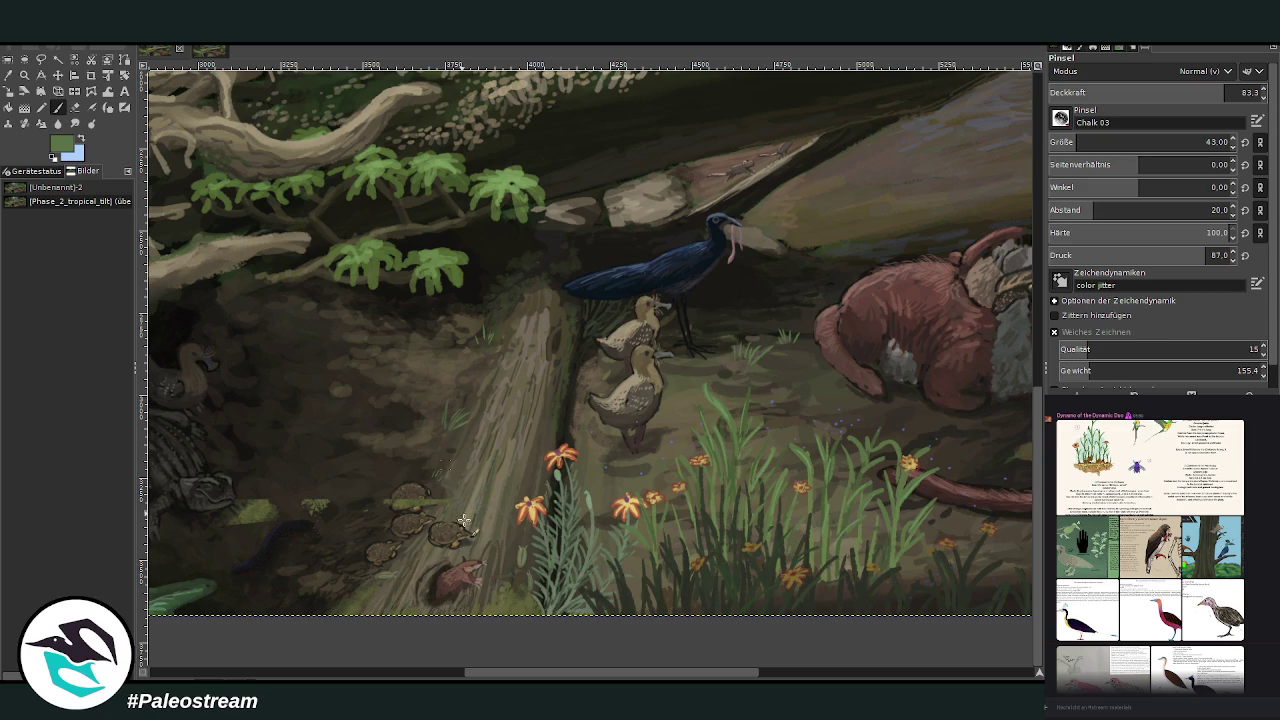
drag(499, 673, 389, 675)
Step: Erase the stray light patches near the turtles, then stop editing the small layer
key(m)
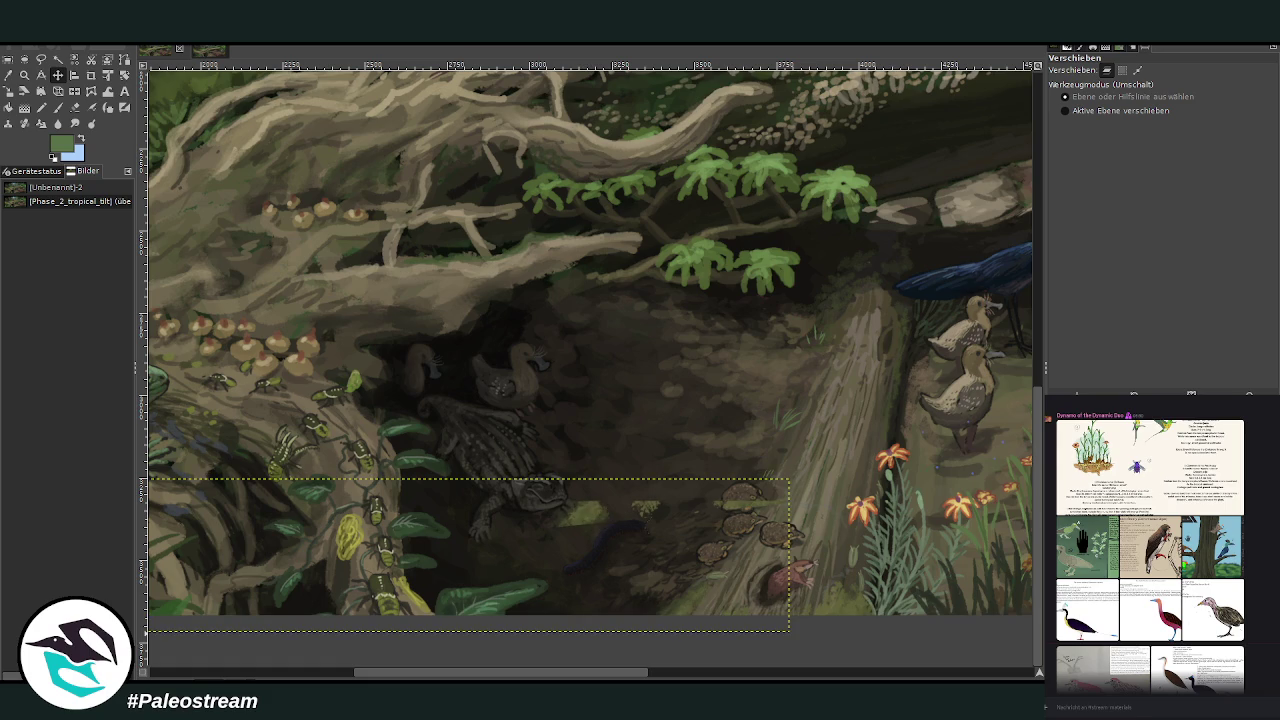
click(75, 107)
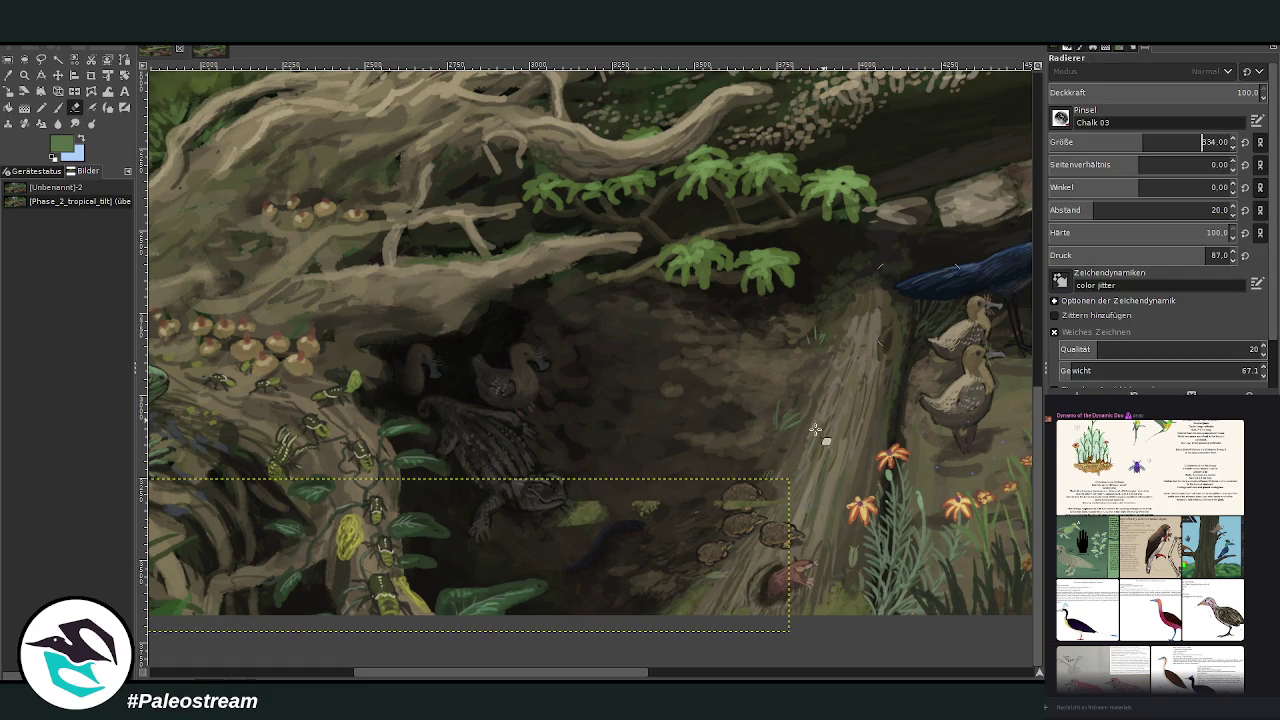
drag(674, 486, 529, 534)
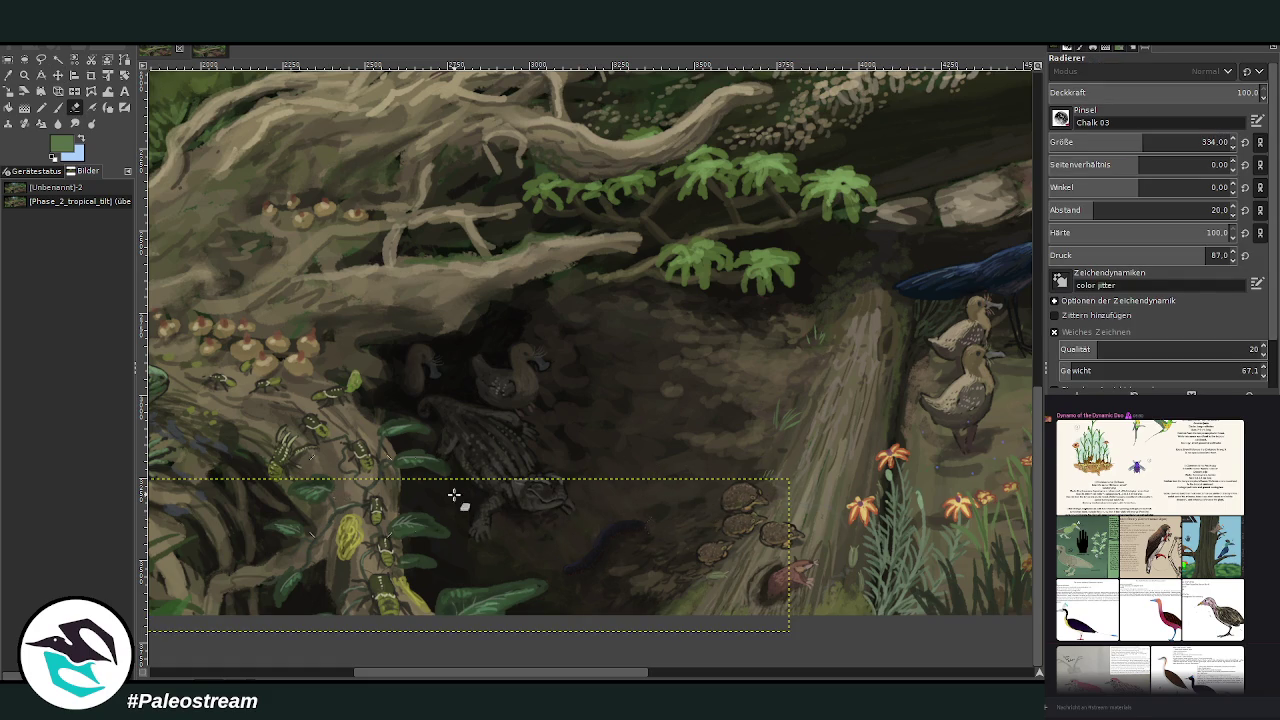
key(Page_Down)
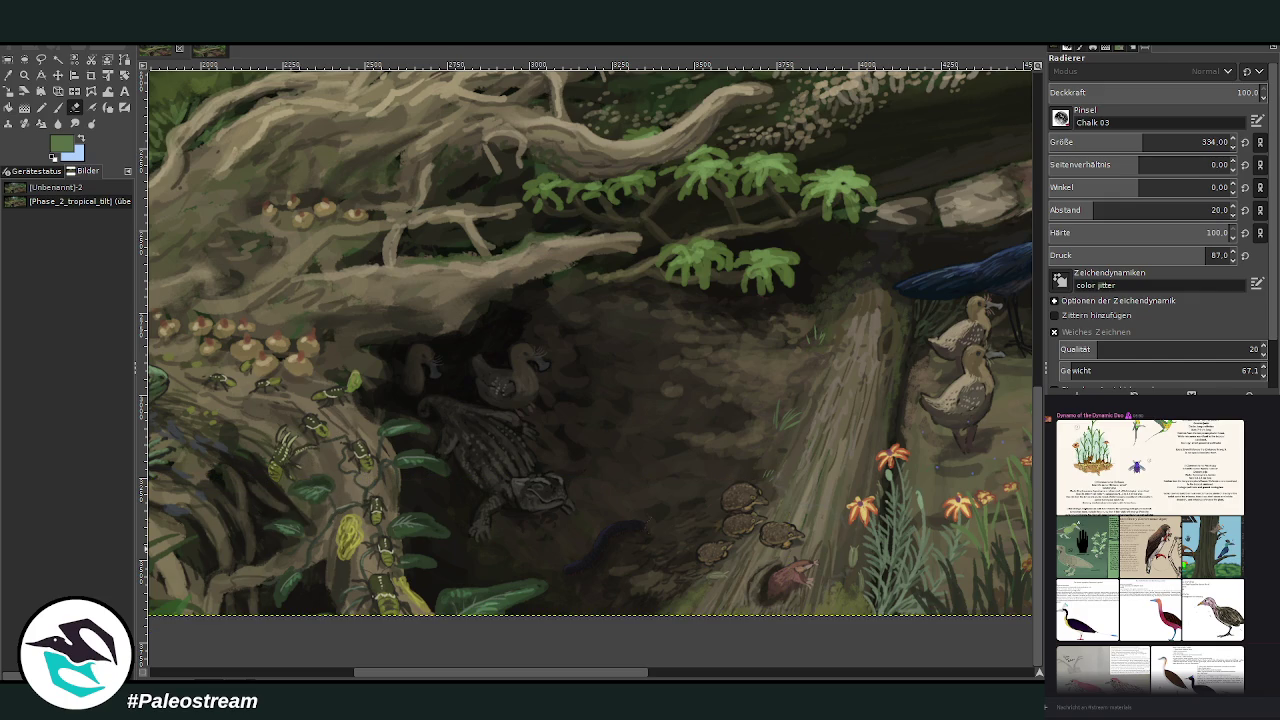
Step: Zoom out and frame the whole painting in the window
key(minus)
key(minus)
key(minus)
key(z)
drag(241, 204, 947, 553)
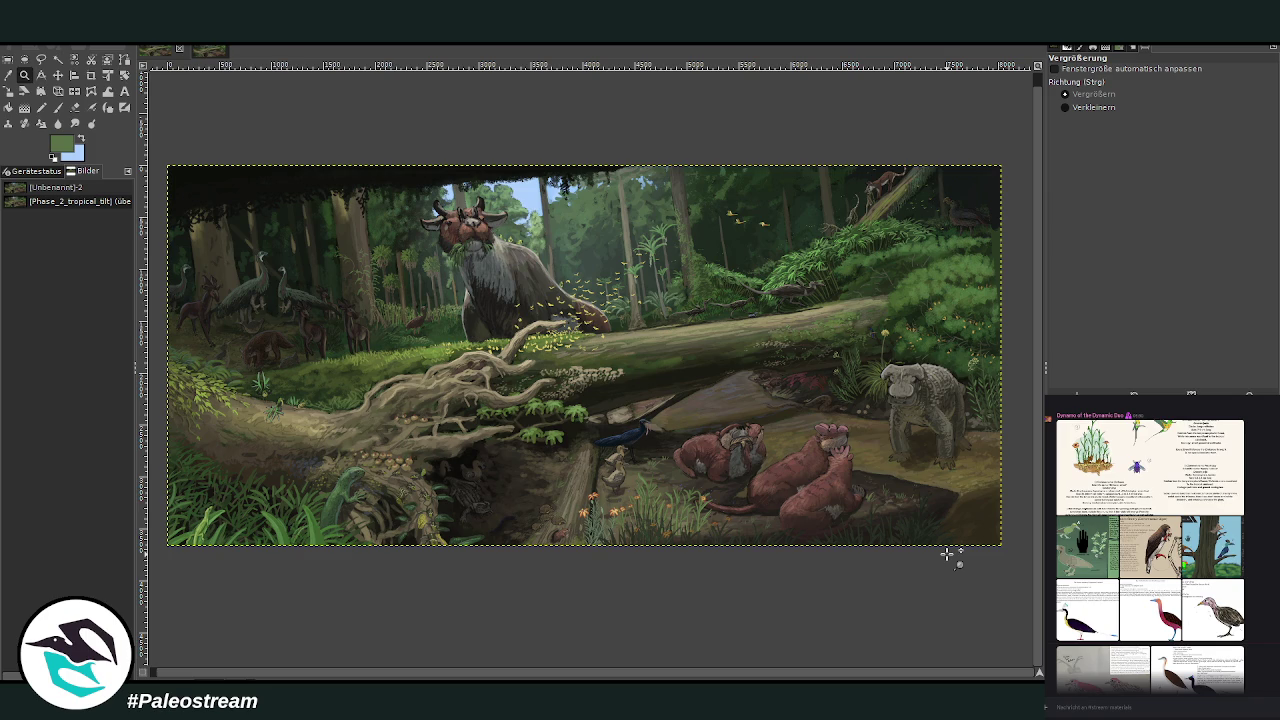
Step: Sample black from the painting and set the brush to size 255
key(o)
click(251, 170)
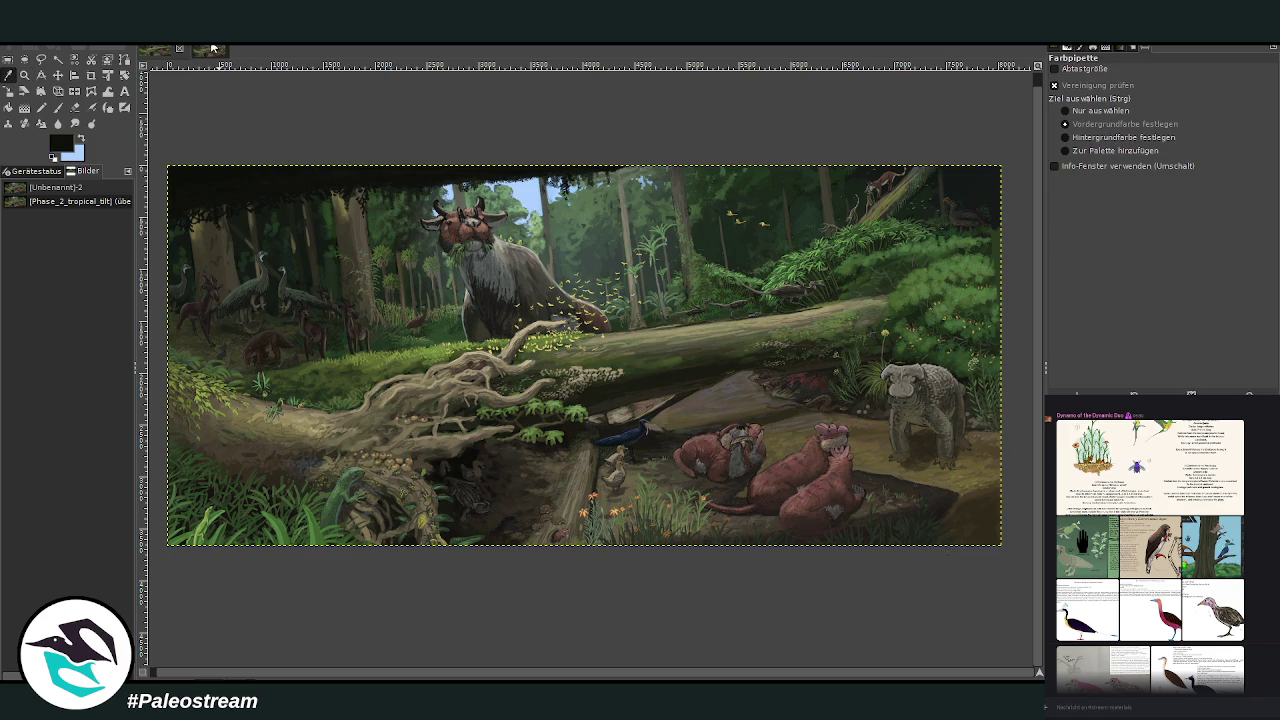
click(62, 107)
drag(1200, 92, 1258, 92)
click(1201, 142)
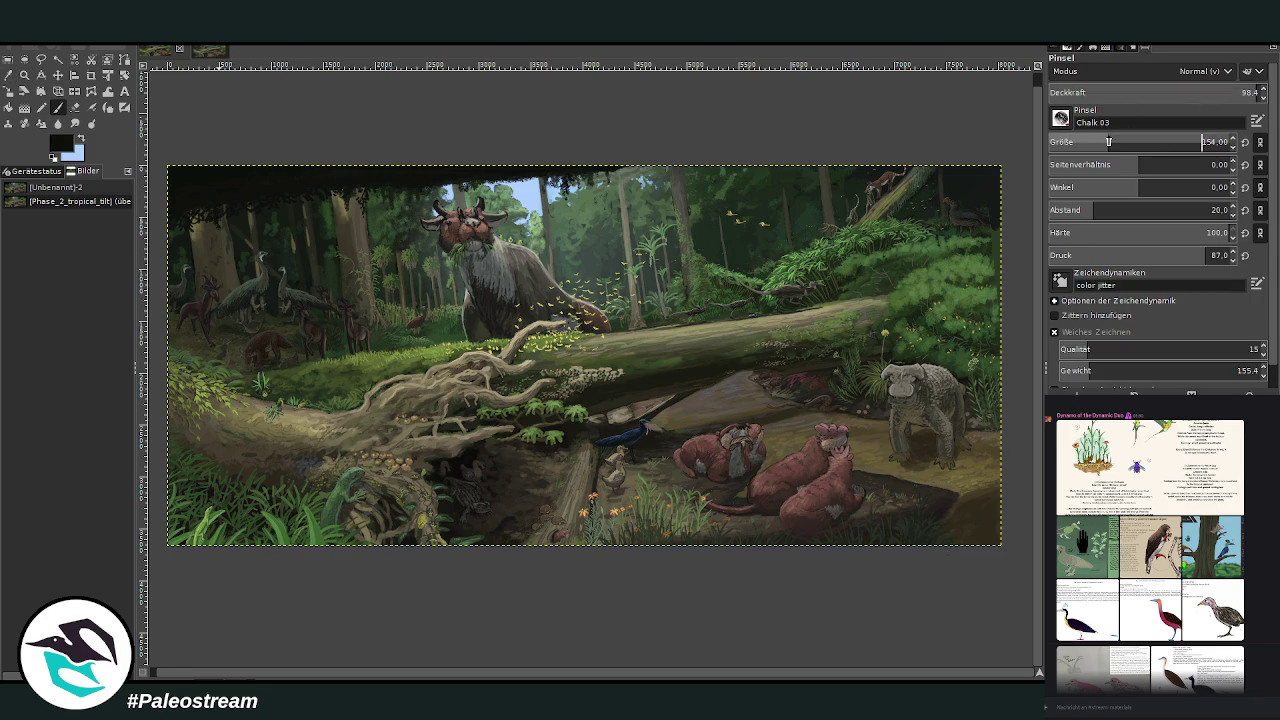
click(1128, 140)
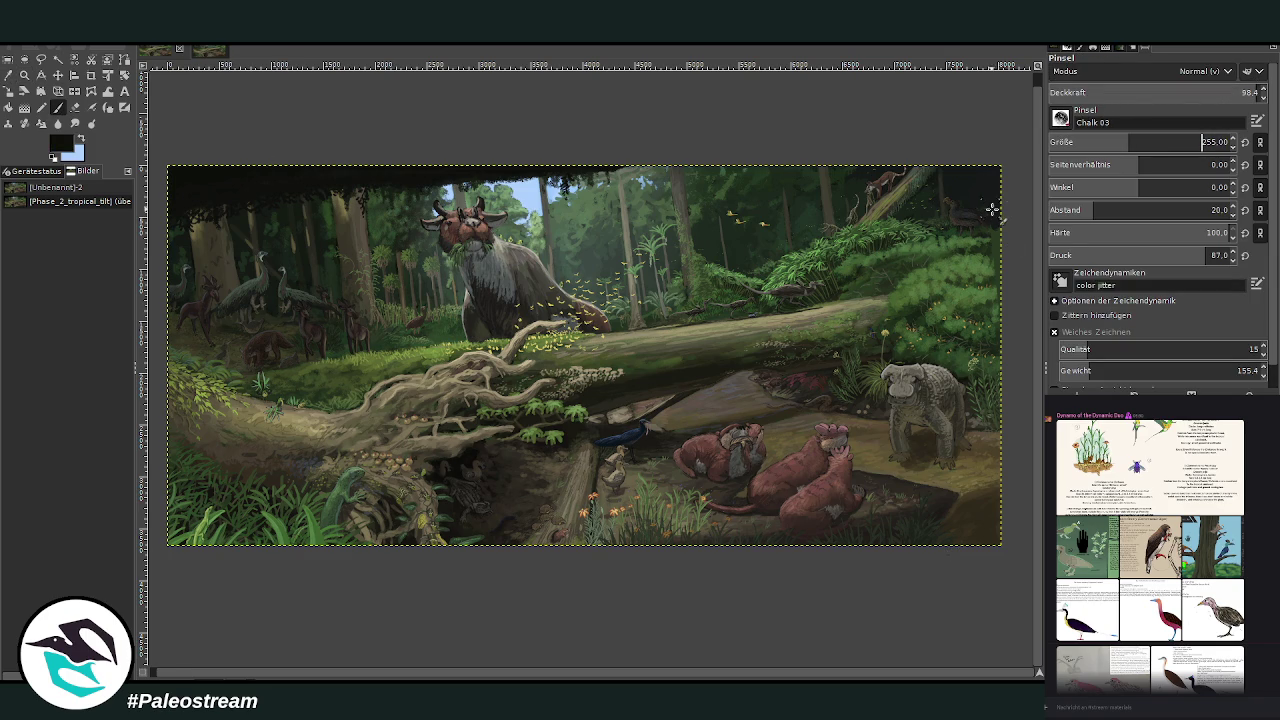
Step: Try dark vine strokes along the right edge, undo them all, and zoom toward that area
drag(988, 214, 981, 362)
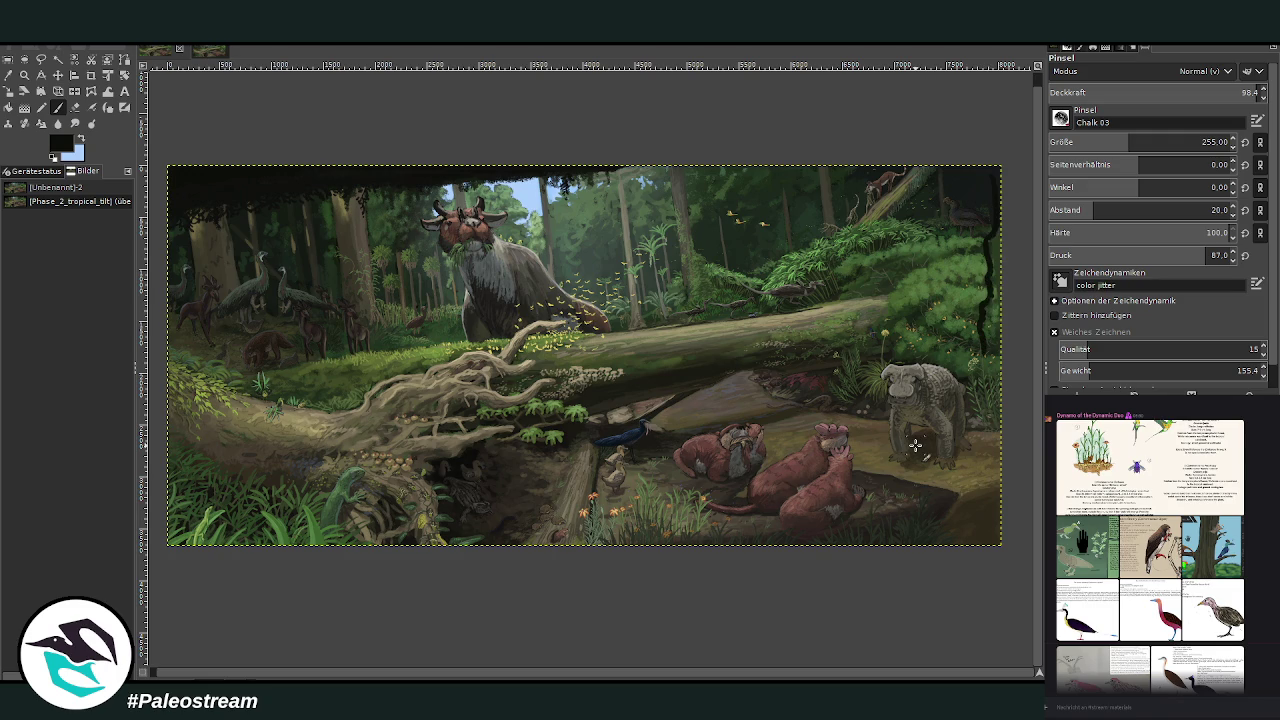
key(ctrl+z)
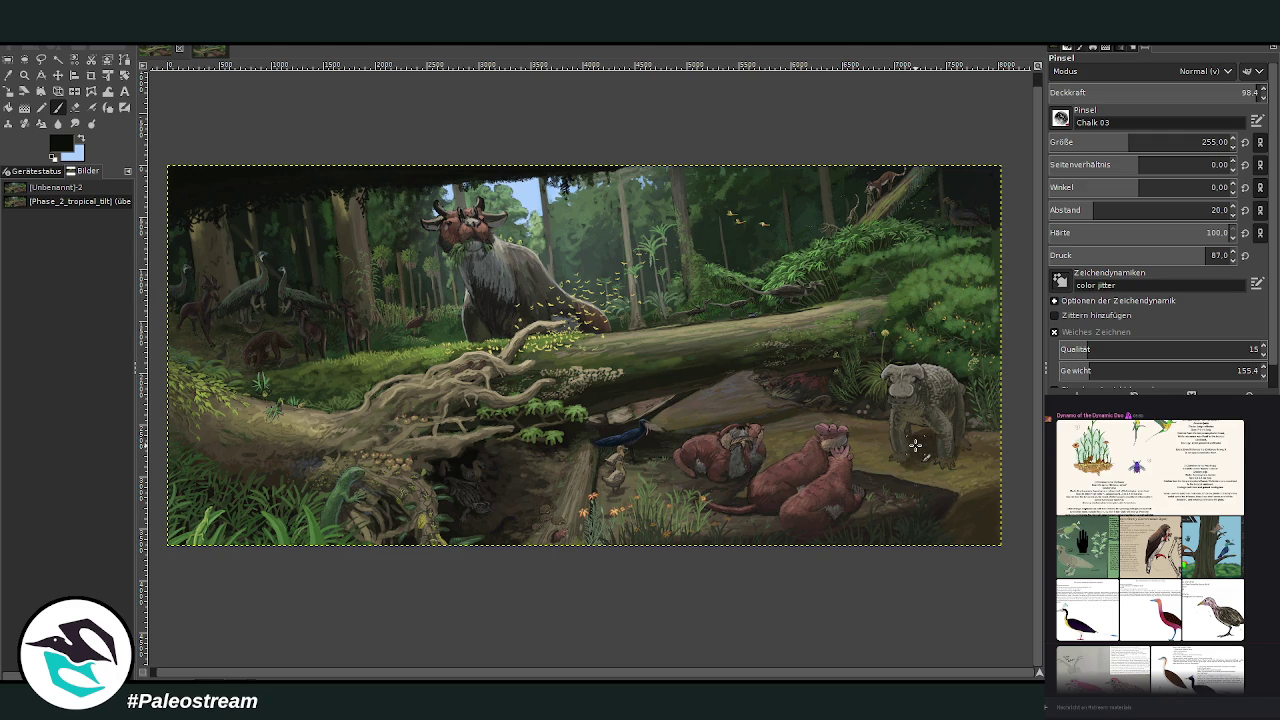
drag(932, 192, 929, 320)
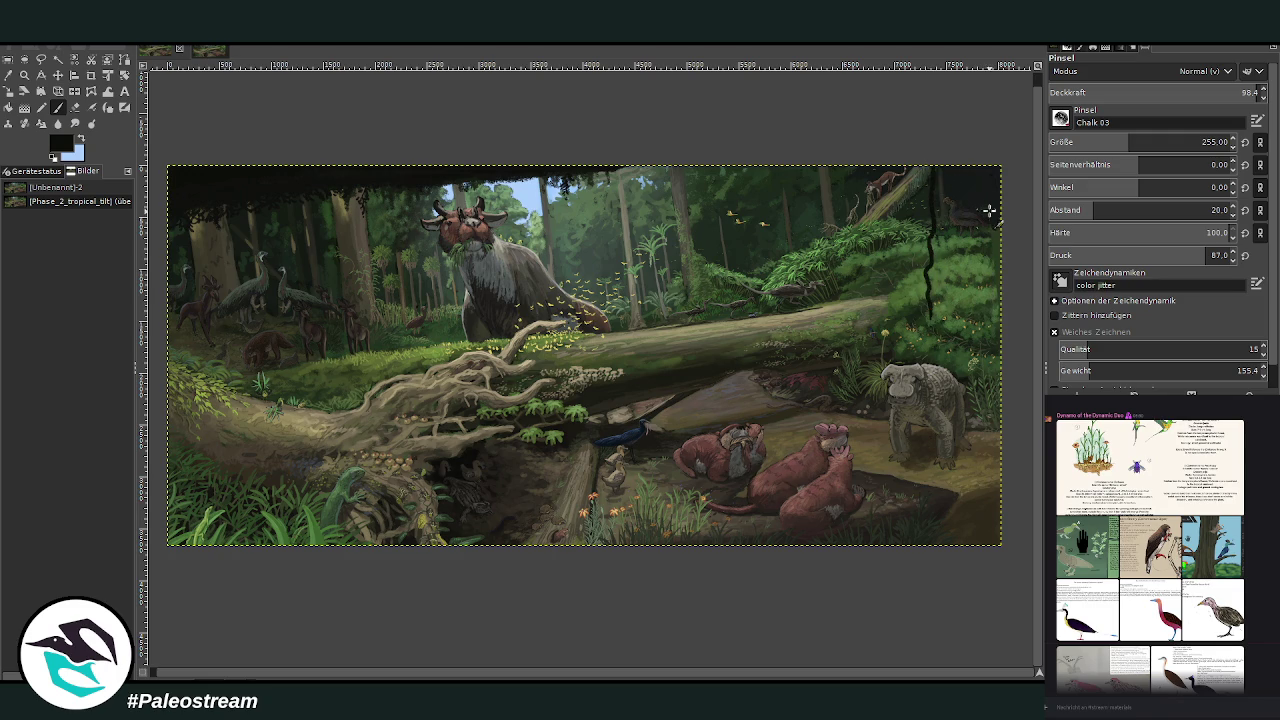
drag(985, 242, 981, 300)
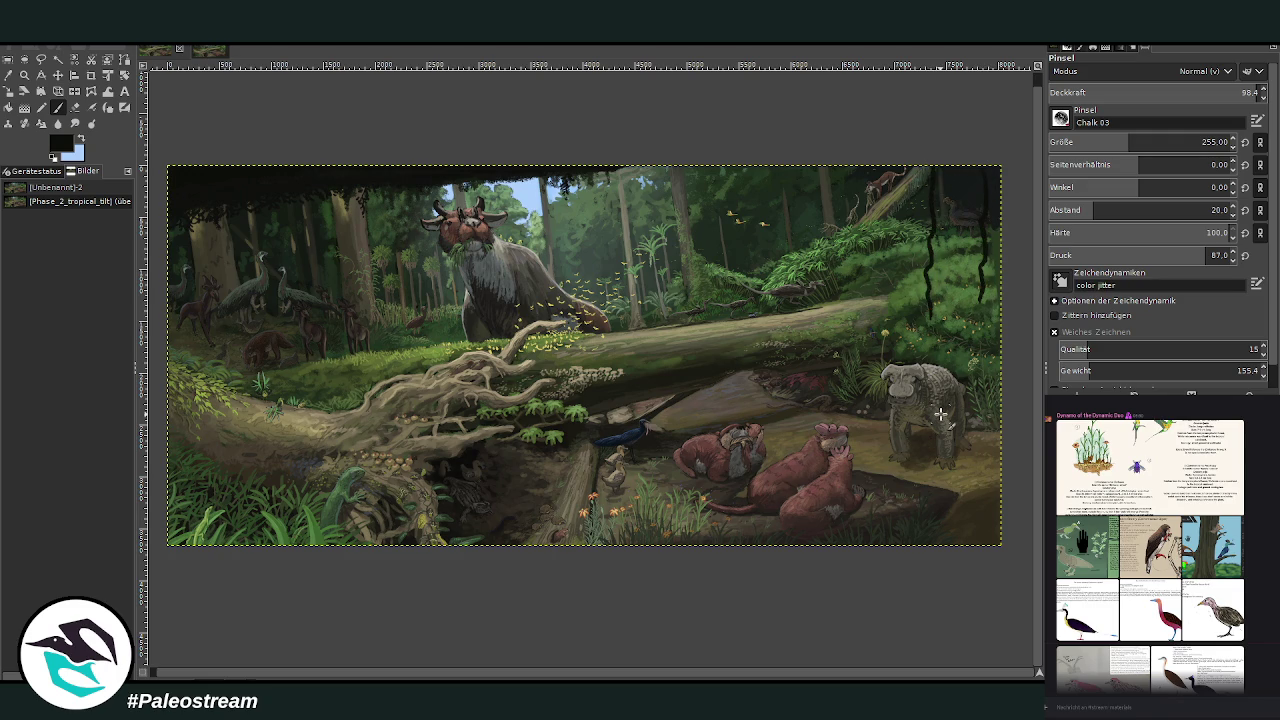
key(ctrl+z)
key(ctrl+z)
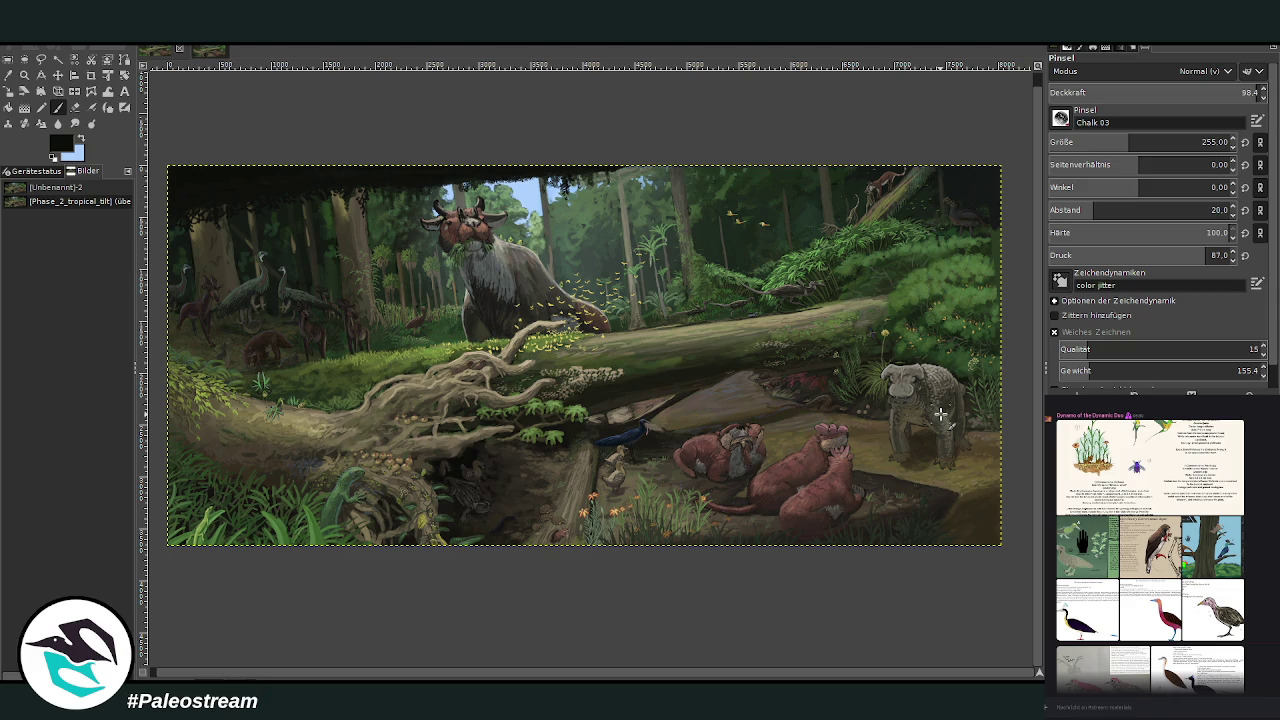
drag(932, 196, 918, 305)
drag(998, 197, 966, 306)
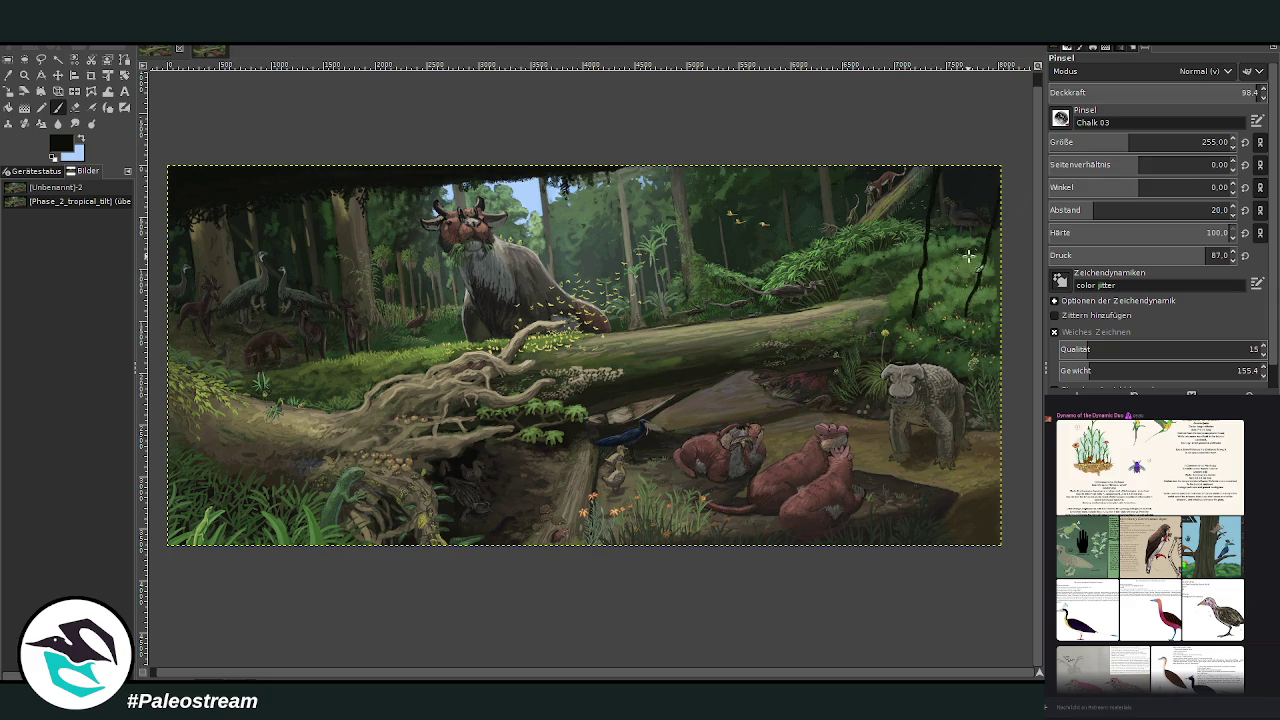
drag(990, 185, 972, 350)
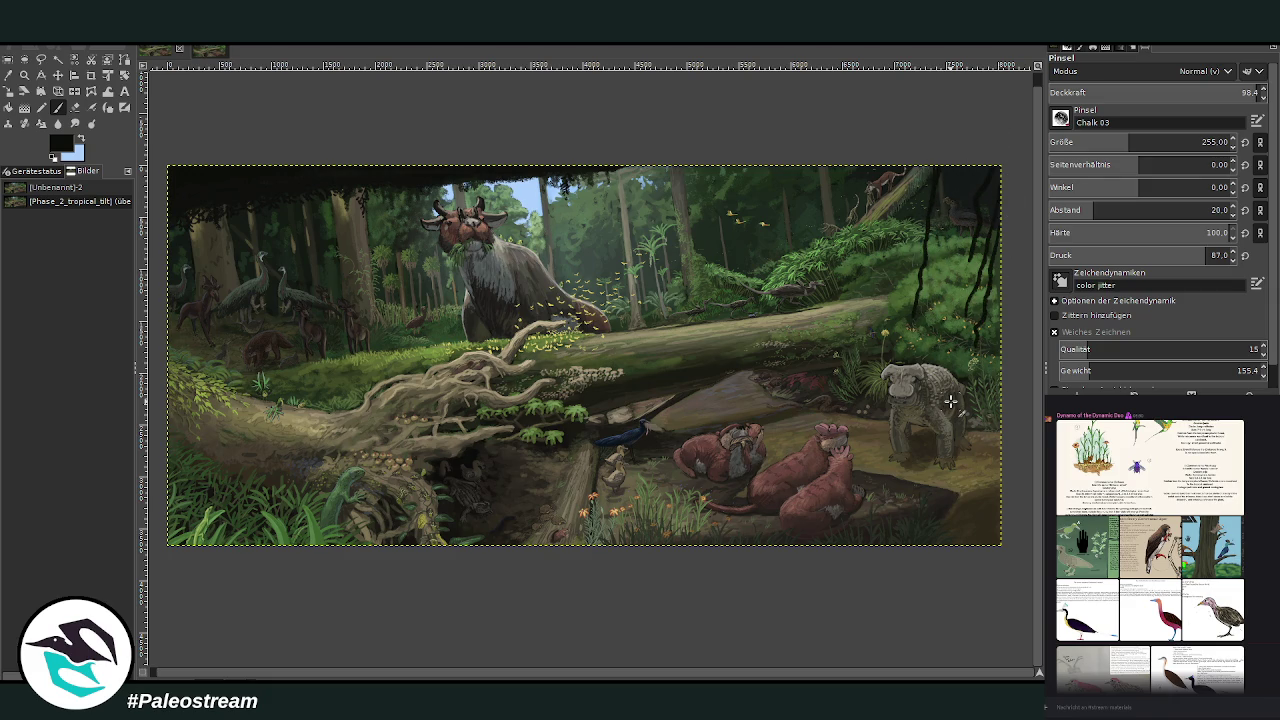
key(ctrl+z)
key(ctrl+z)
key(ctrl+z)
key(ctrl+z)
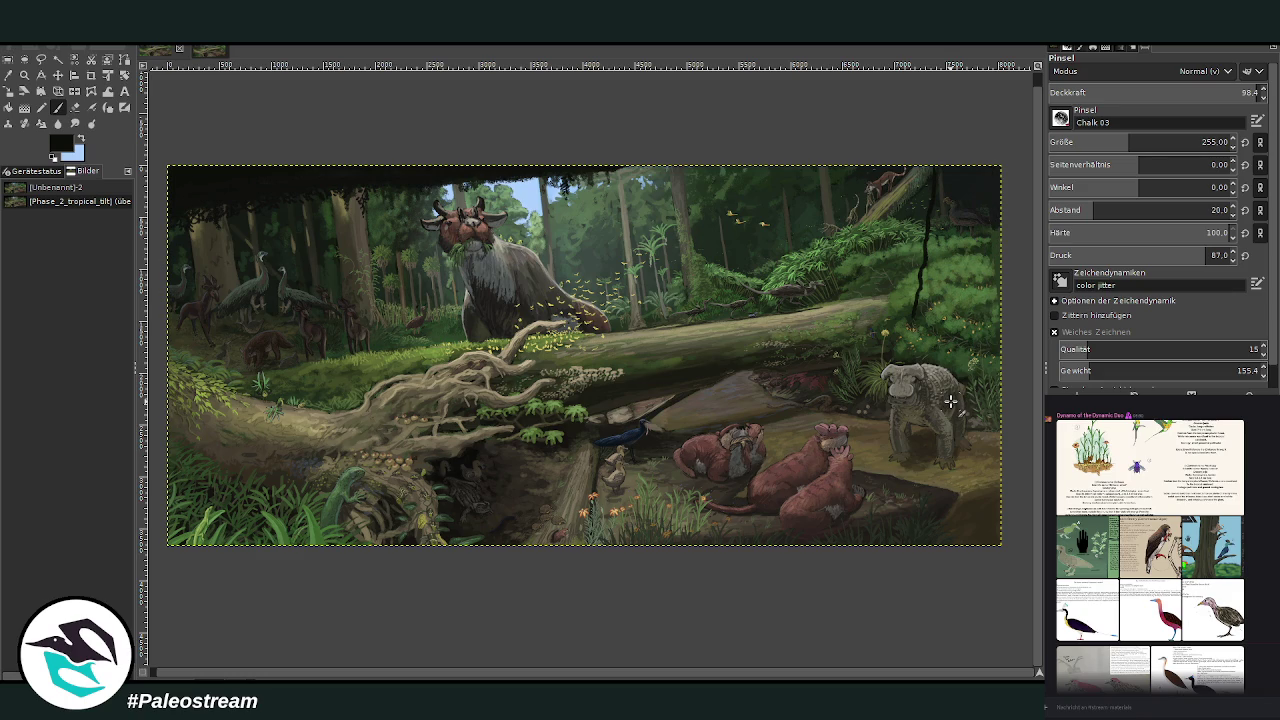
key(ctrl+z)
key(z)
click(955, 405)
Step: Zoom in on the right-hand foliage, sample a green, and select the 'fern test #1' brush
mouse_move(545, 160)
mouse_down()
mouse_move(797, 512)
mouse_move(813, 583)
mouse_up()
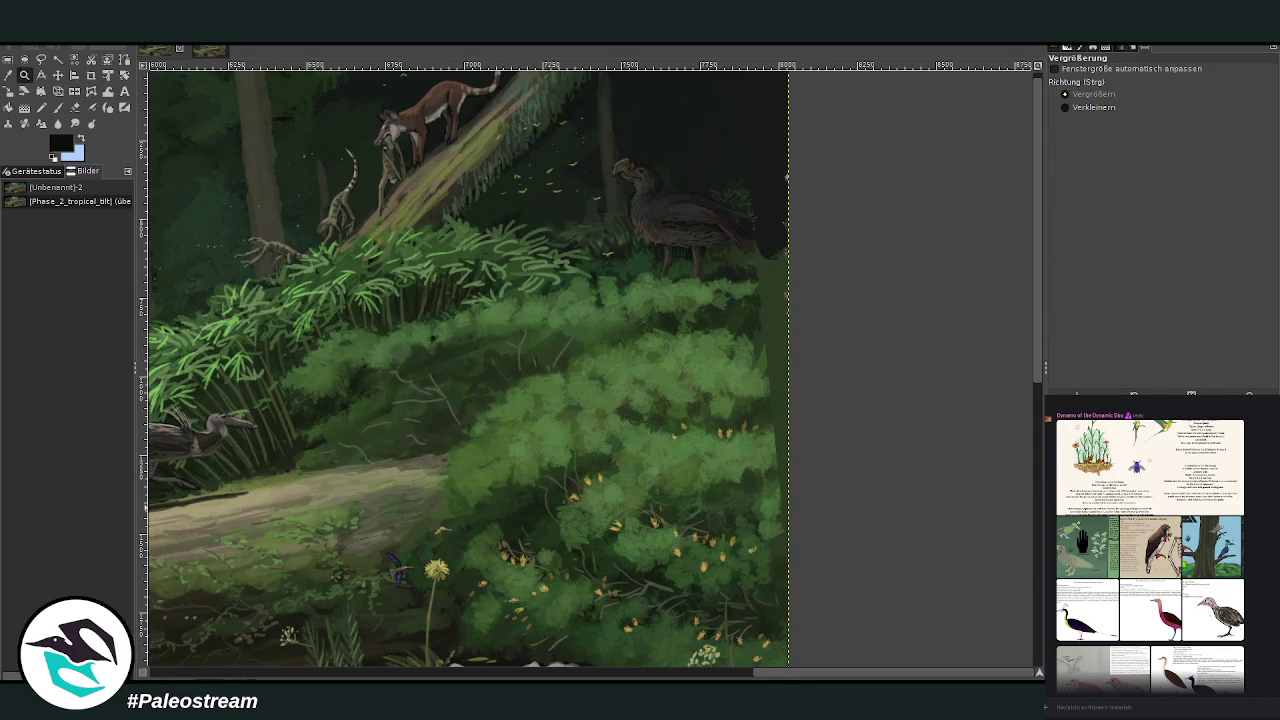
click(8, 74)
click(745, 388)
click(57, 106)
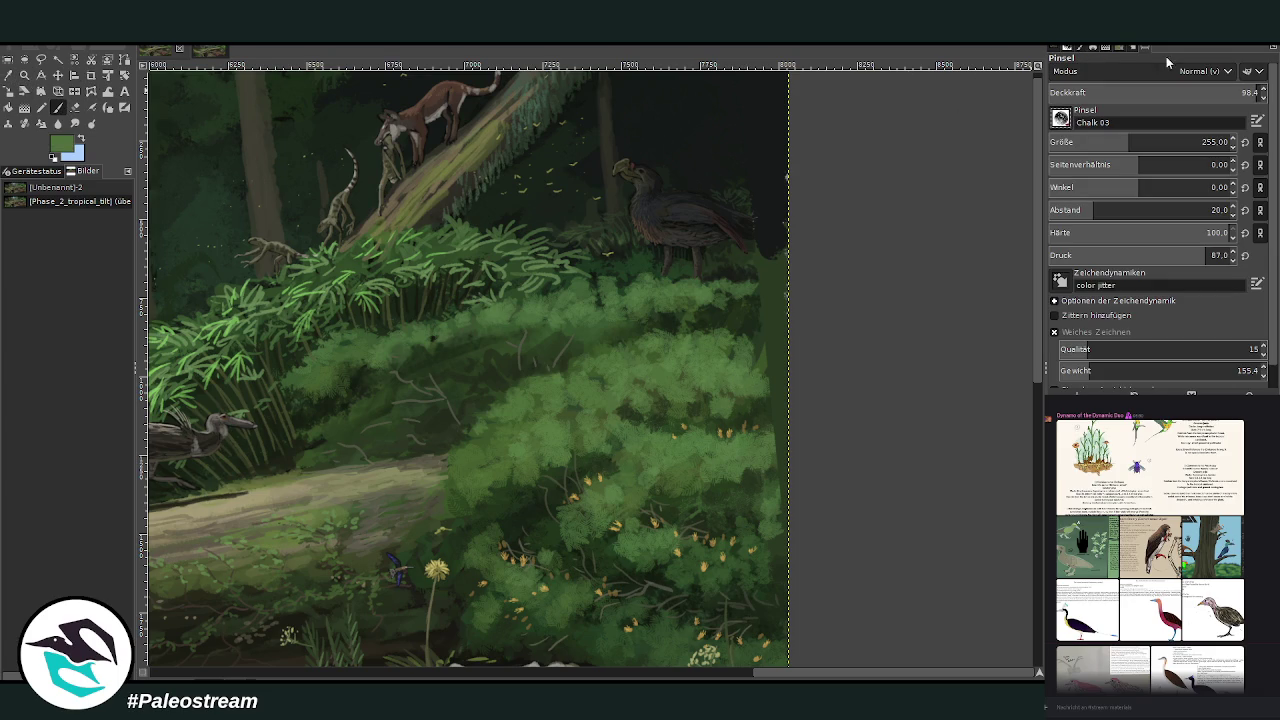
key(period)
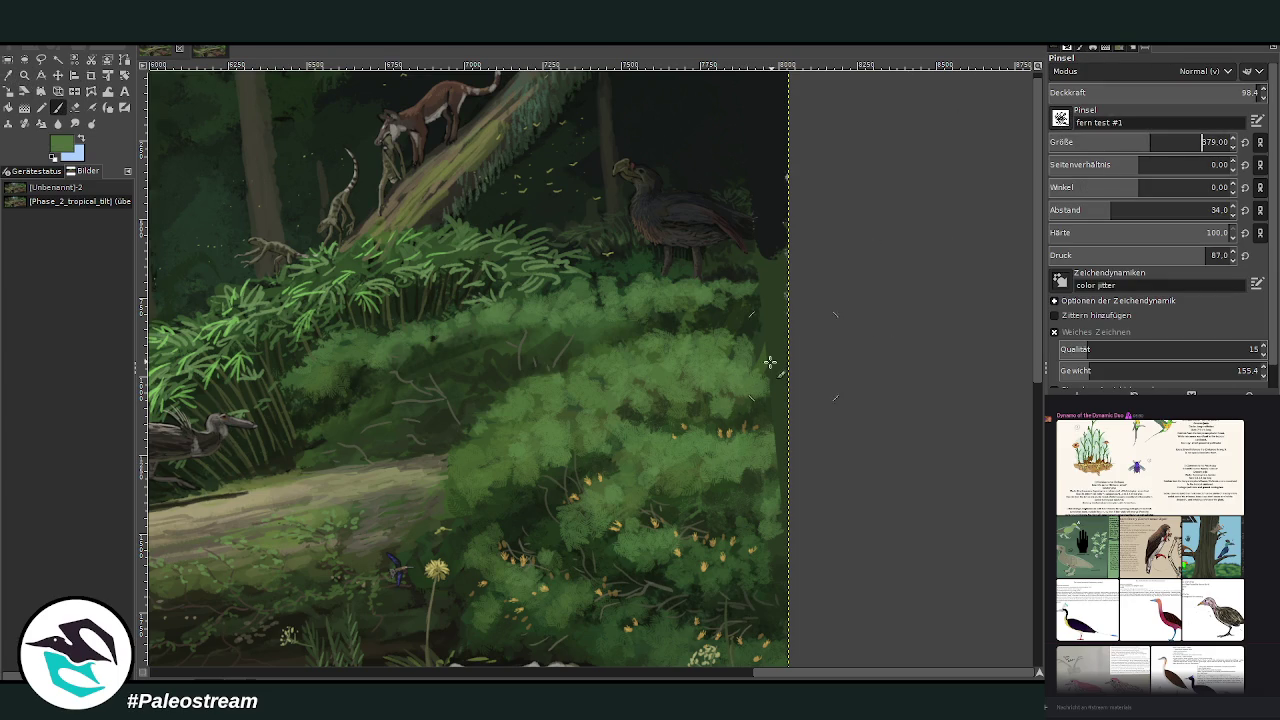
Step: Adjust the fern brush opacity and size, and sample a darker green from the bushes
drag(1180, 92, 1133, 92)
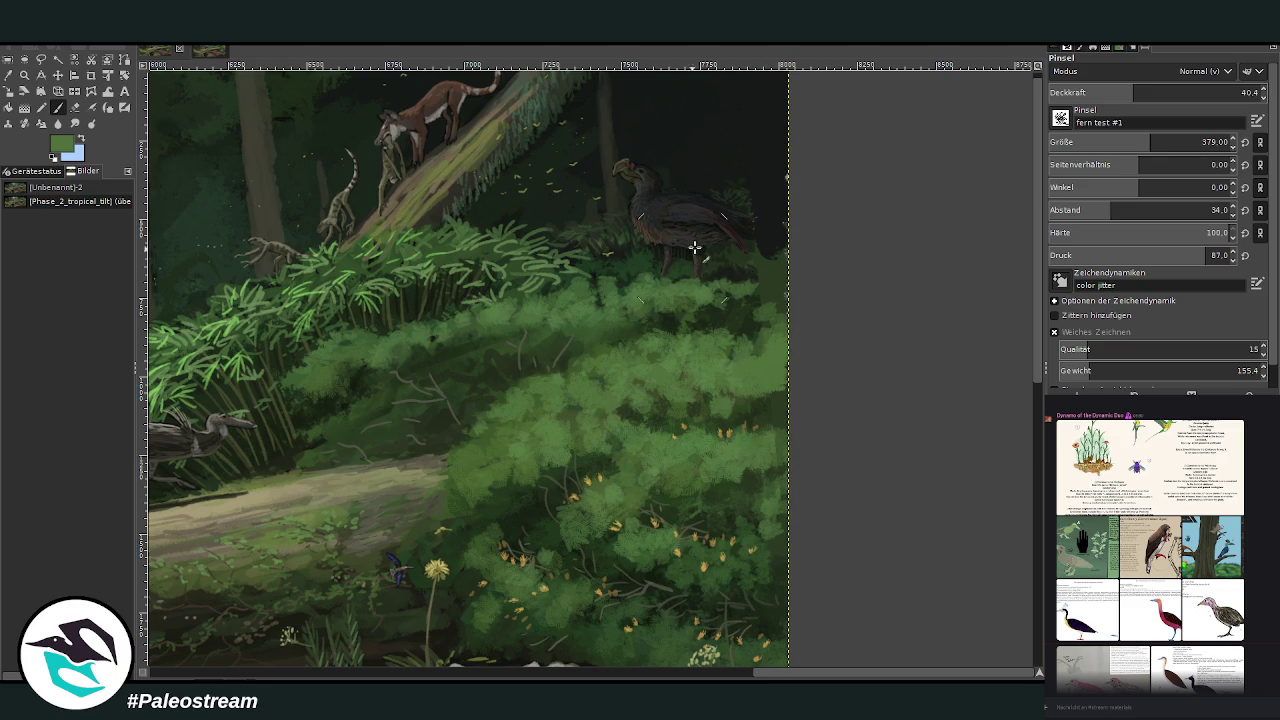
ctrl+click(754, 227)
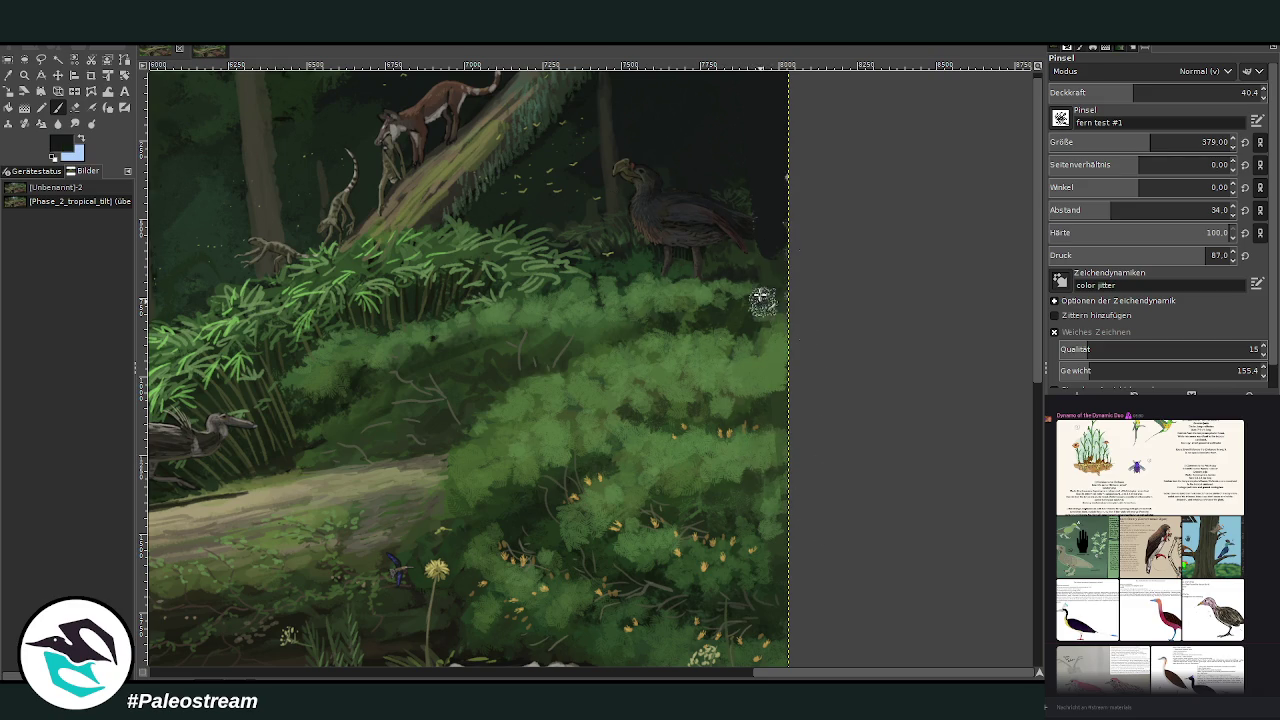
drag(1151, 95, 1195, 93)
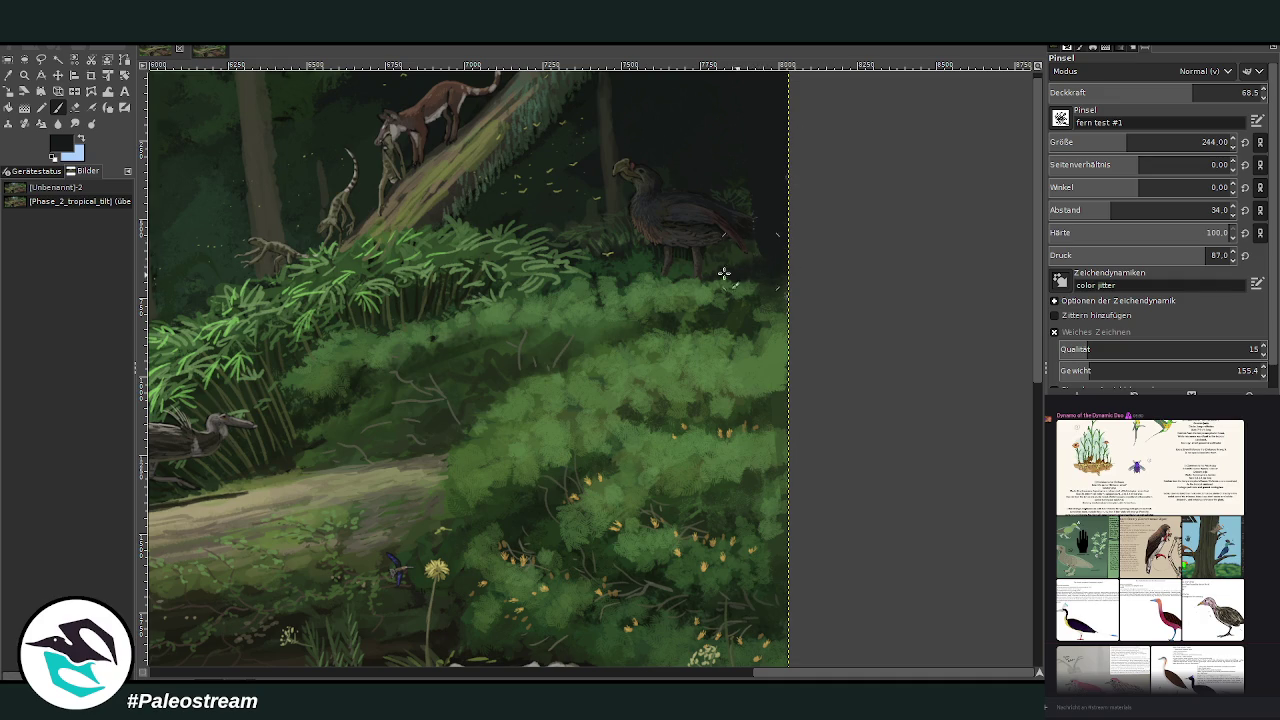
ctrl+click(740, 384)
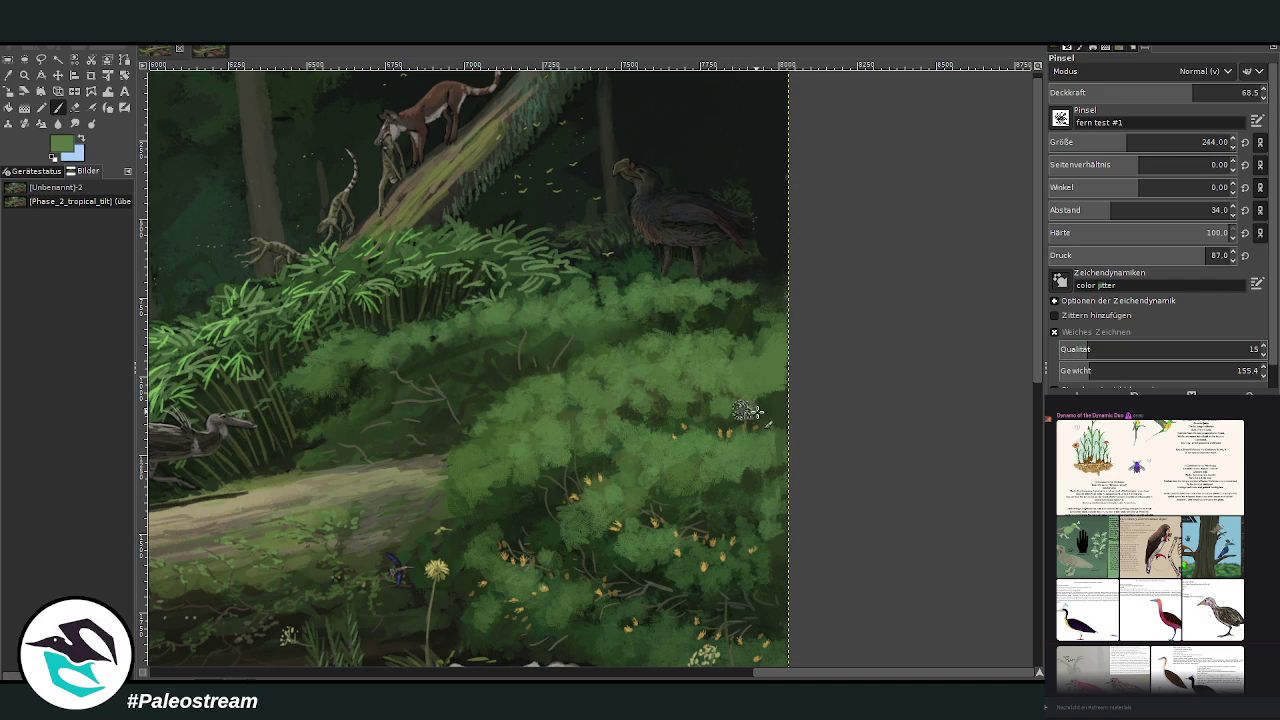
ctrl+click(750, 480)
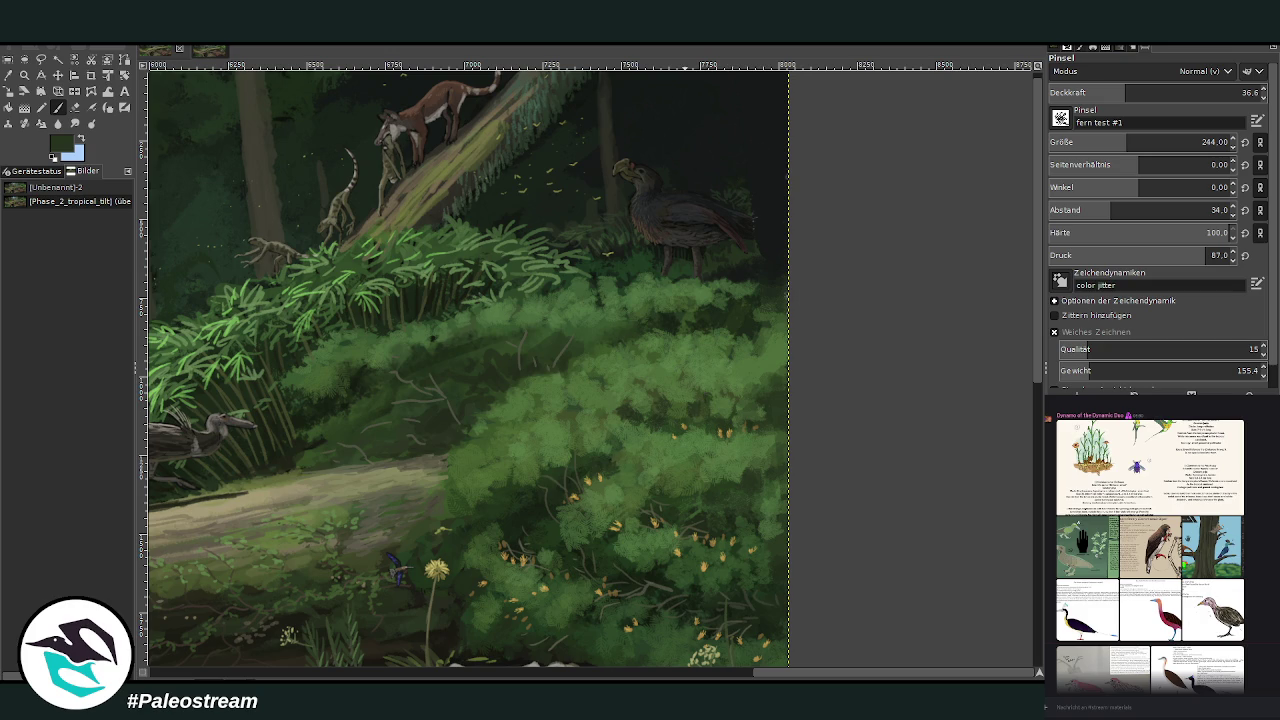
key(o)
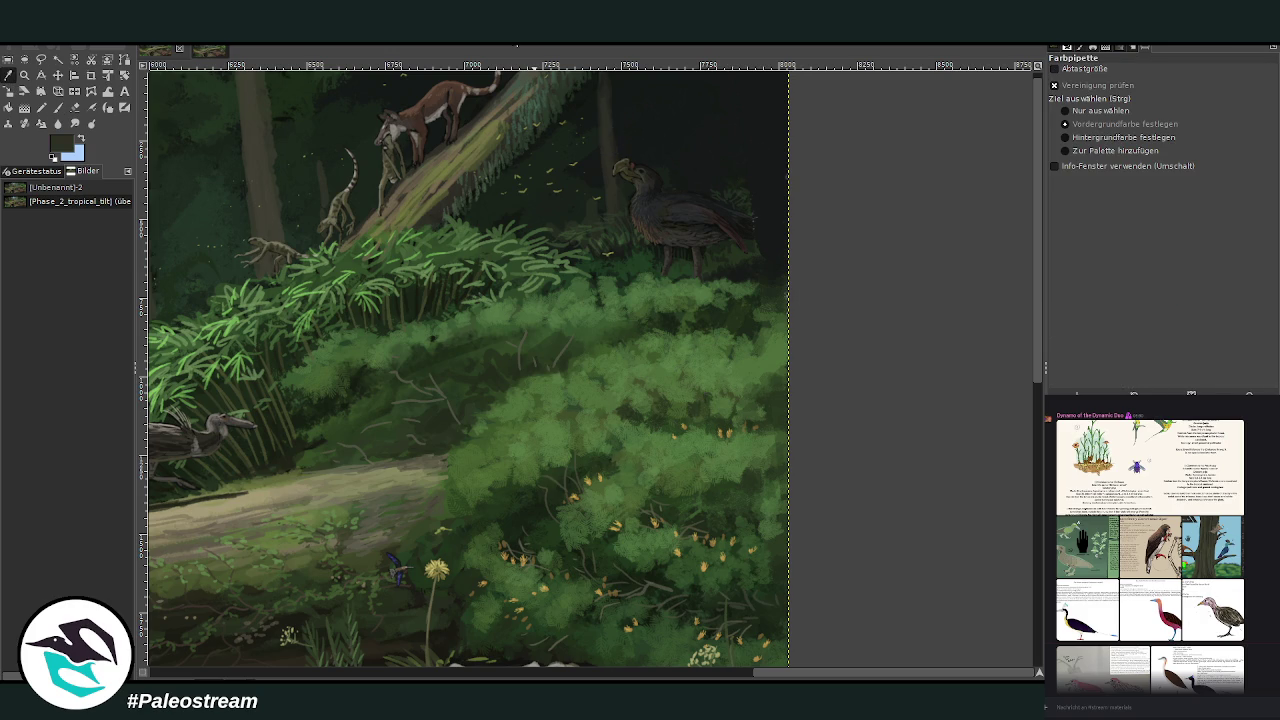
click(58, 107)
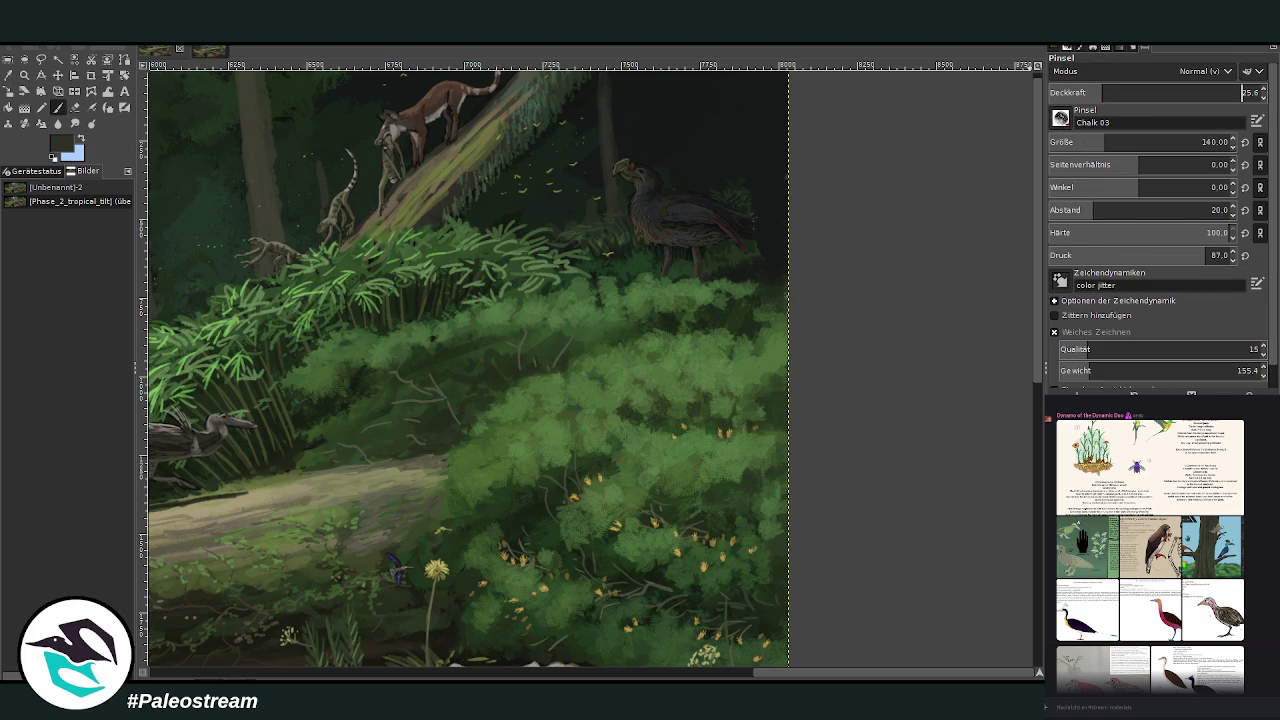
Step: Set the brush to size 74 at 60.9 opacity after sampling a dark background colour
click(1084, 92)
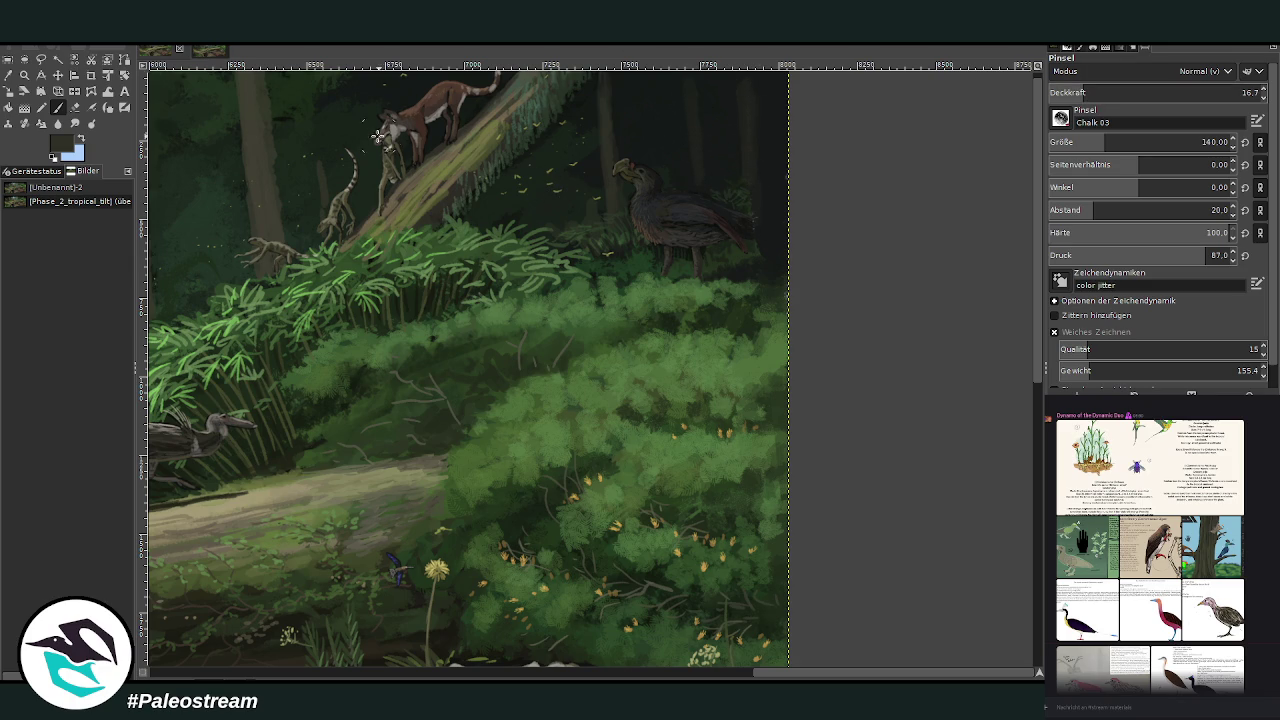
ctrl+click(572, 212)
key(greater)
key(greater)
key(greater)
key(bracketleft)
key(bracketleft)
key(bracketleft)
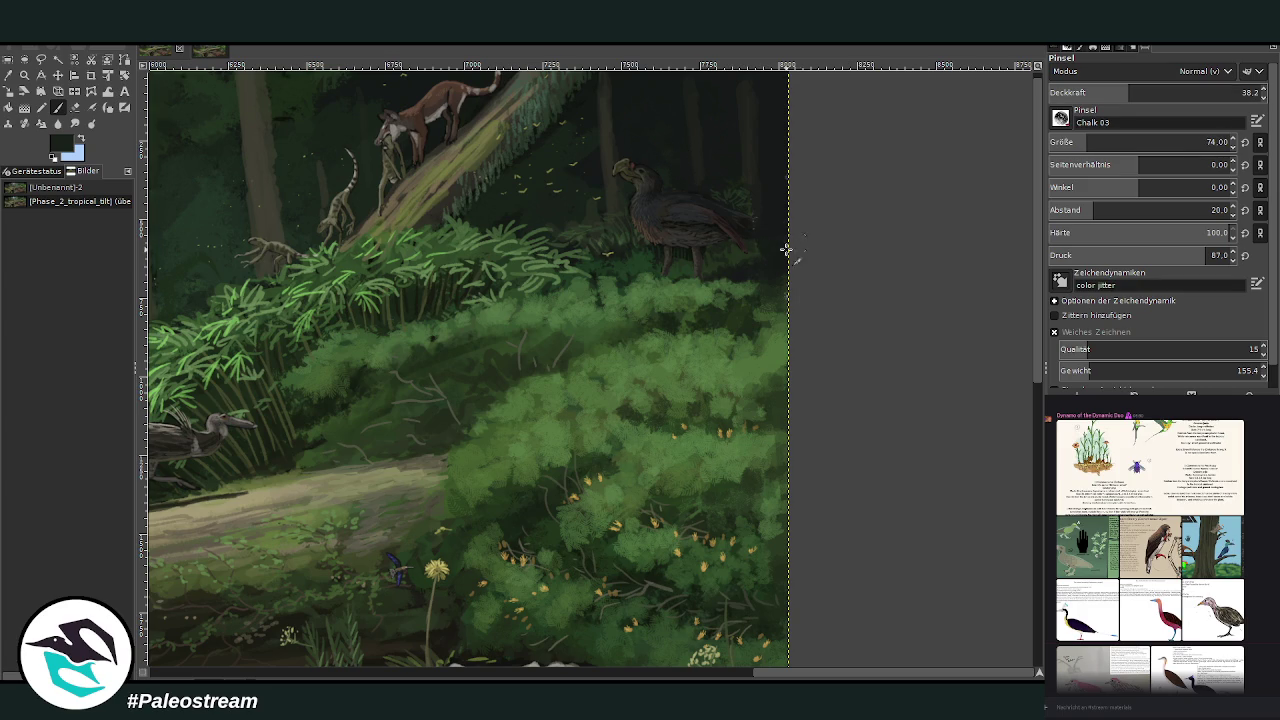
click(1178, 92)
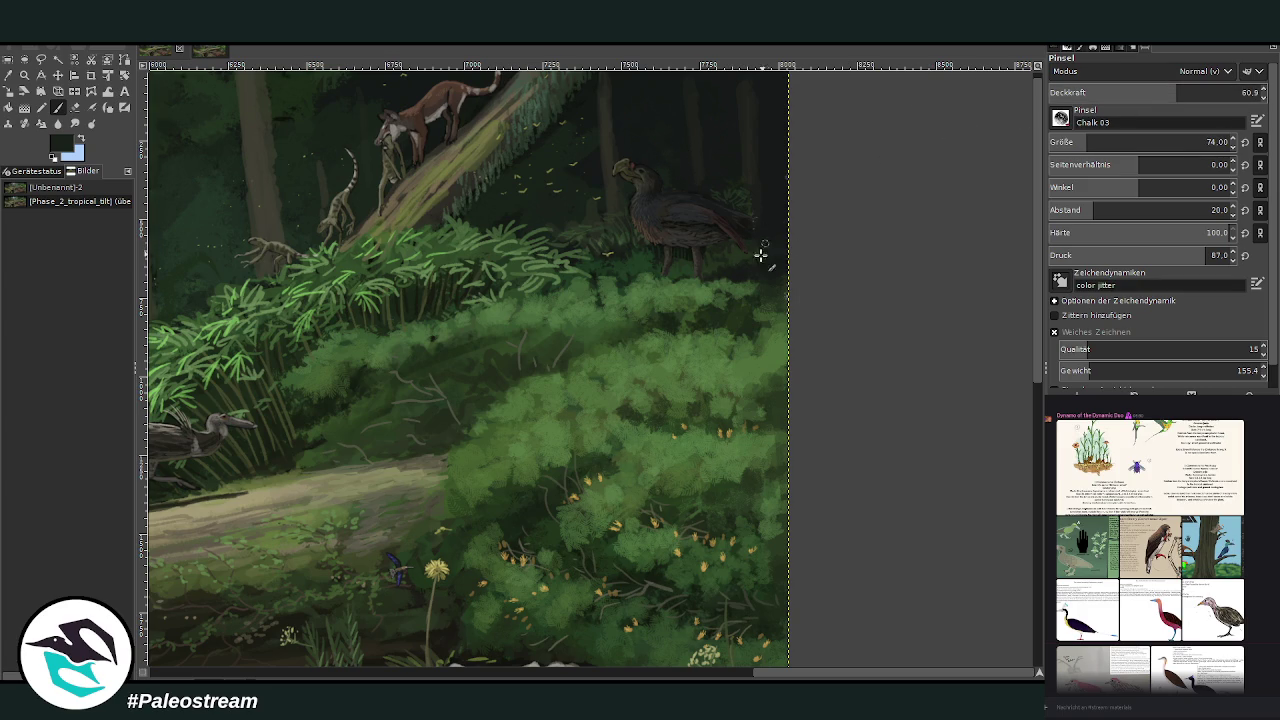
Step: Paint light-green grass blades beside the dark bird using a green picked from the bushes
ctrl+click(718, 298)
ctrl+click(745, 290)
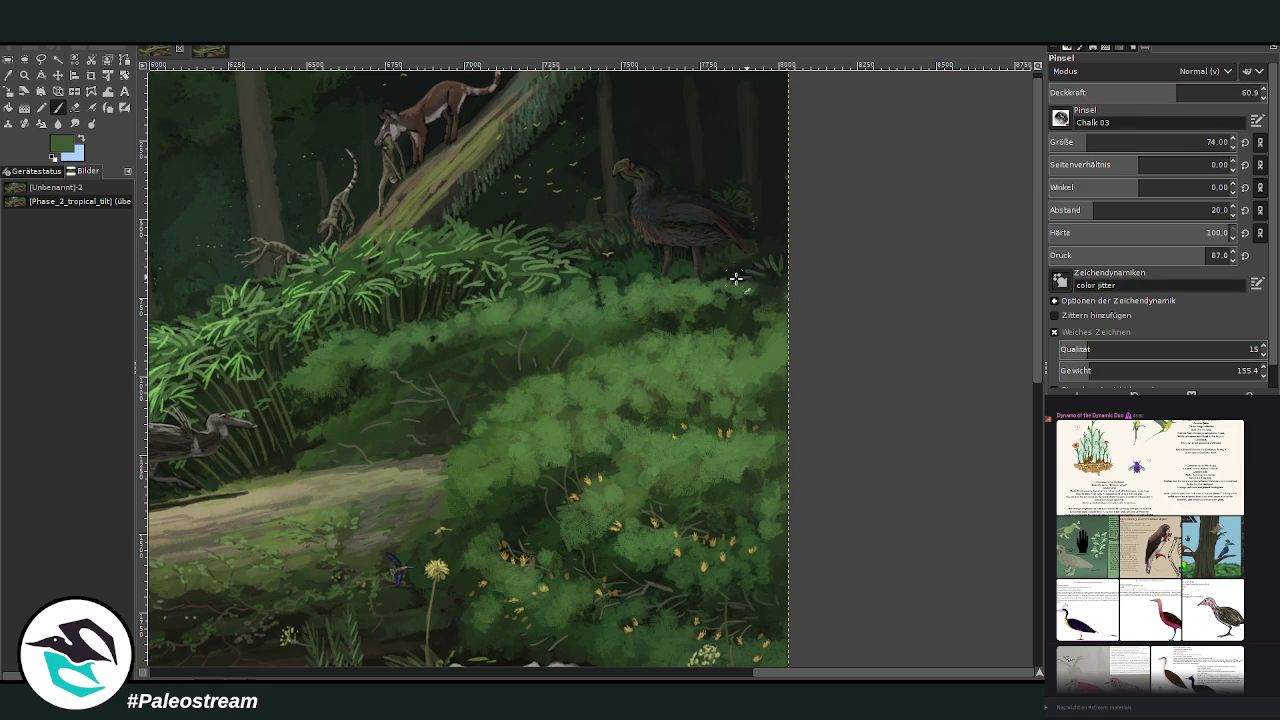
drag(768, 250, 780, 277)
scroll(1036, 303, up, 1)
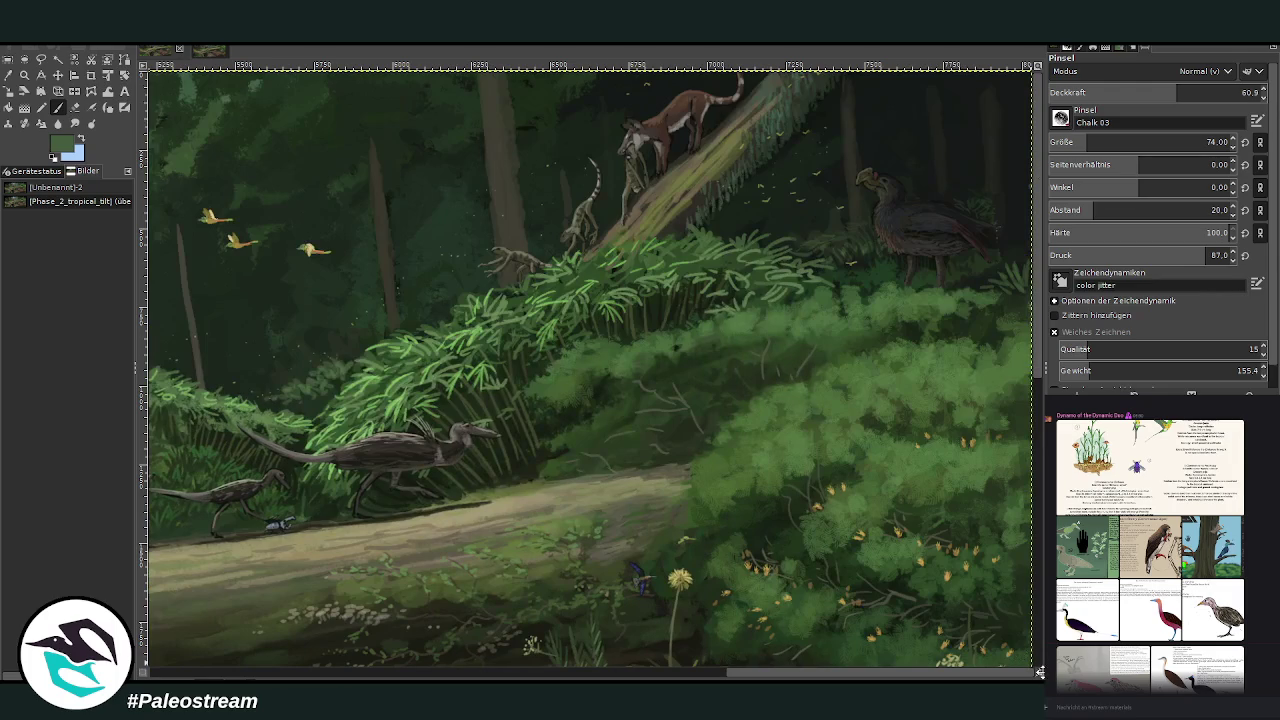
Step: Paint a wide curved light-green leaf and a smaller one at the top right
drag(1040, 673, 1058, 652)
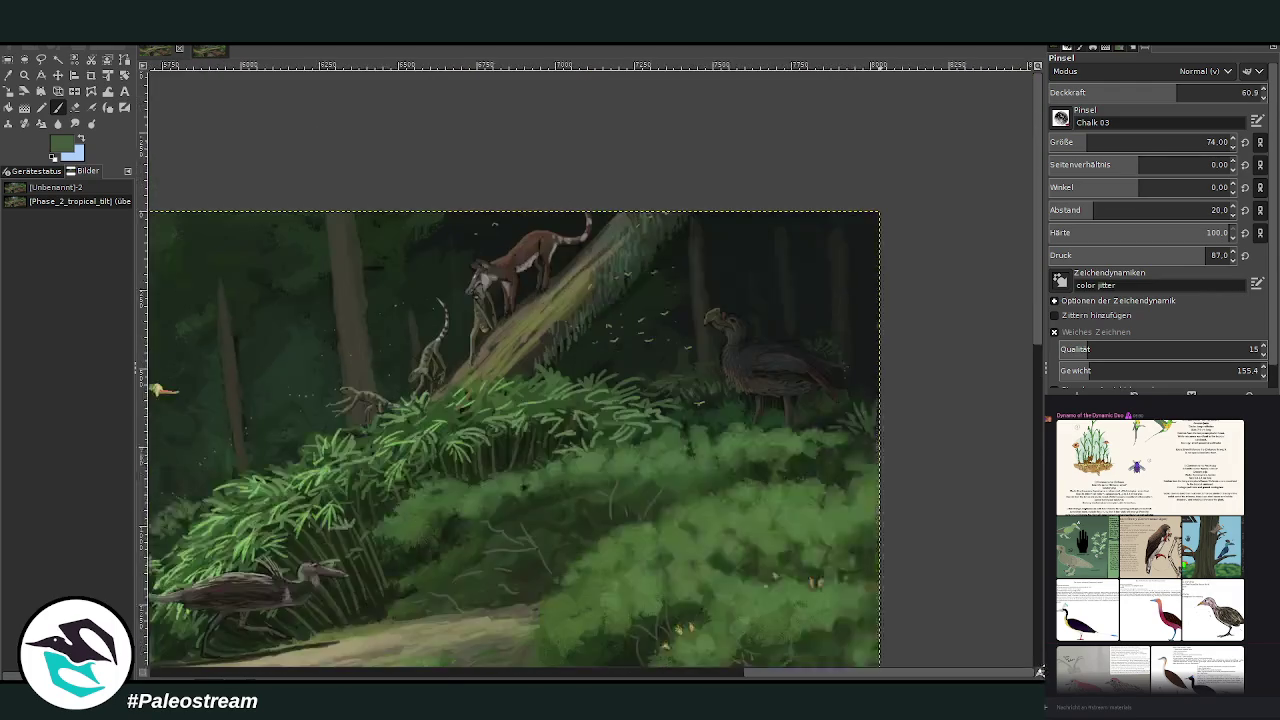
mouse_move(900, 257)
mouse_down()
mouse_move(756, 212)
mouse_move(900, 255)
mouse_up()
drag(785, 206, 900, 262)
drag(730, 217, 880, 238)
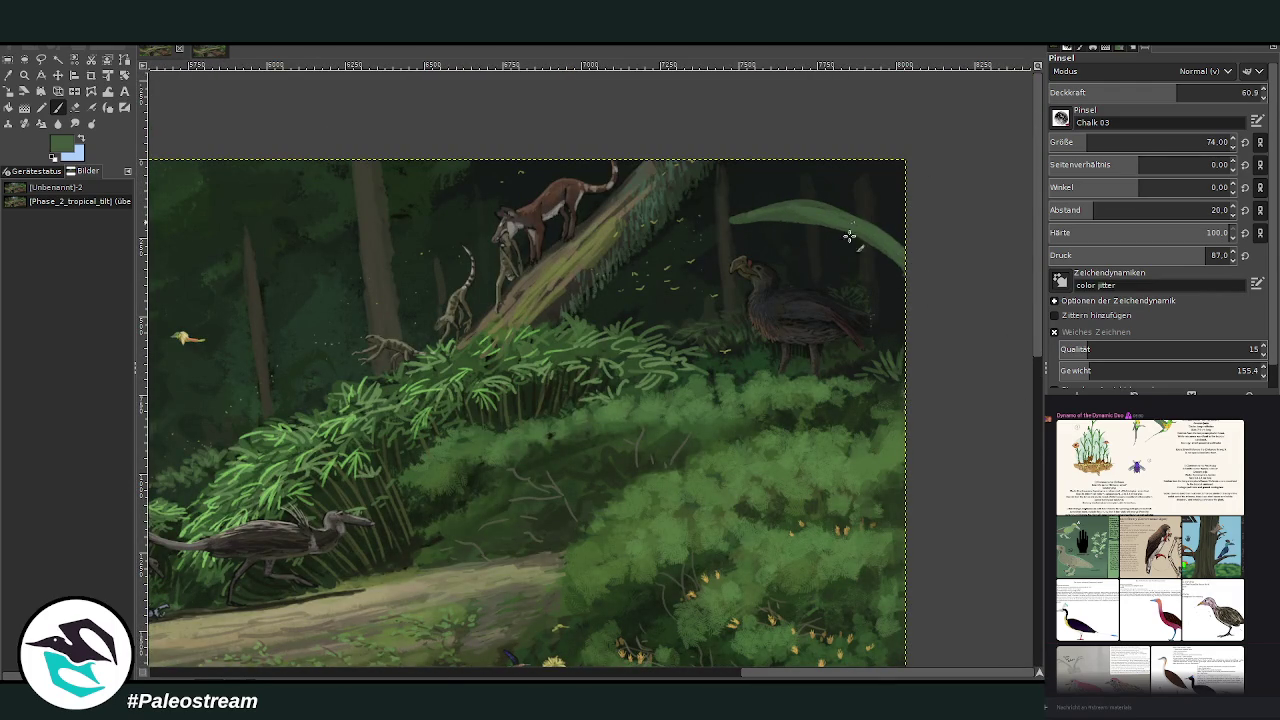
mouse_move(905, 285)
mouse_down()
mouse_move(820, 278)
mouse_move(899, 283)
mouse_move(820, 280)
mouse_move(905, 272)
mouse_up()
drag(715, 228, 921, 264)
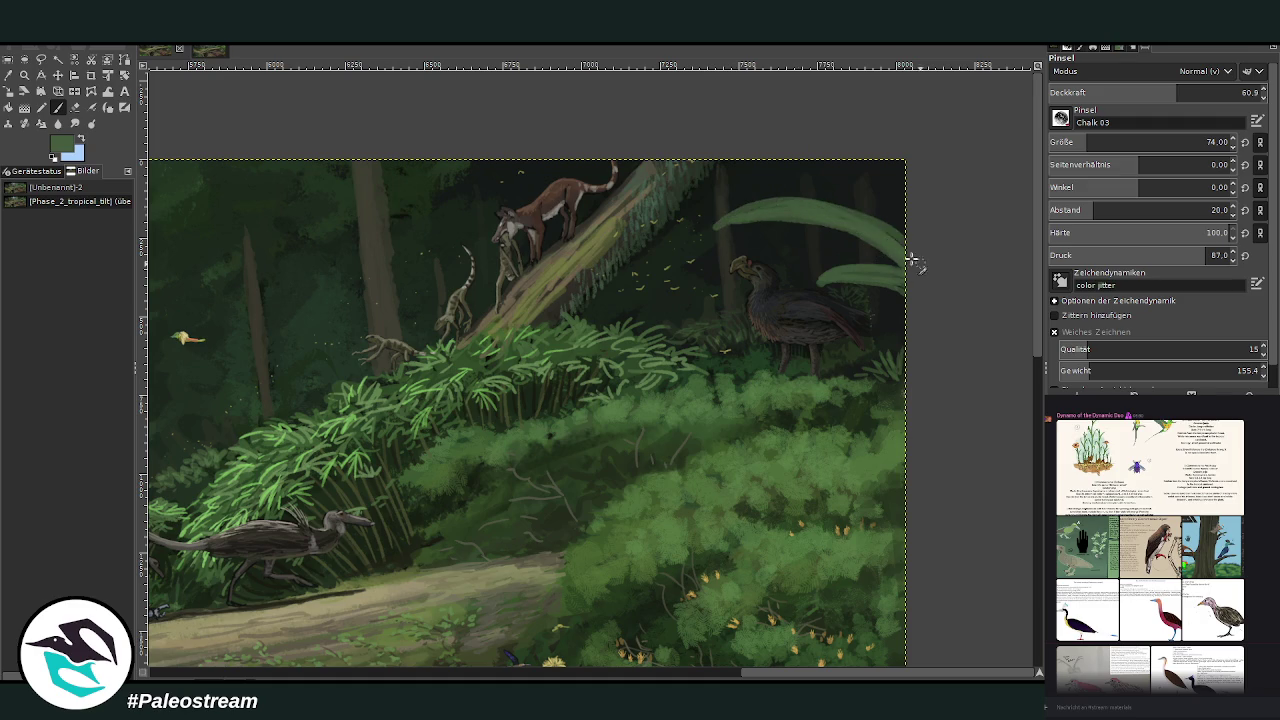
drag(818, 278, 889, 275)
Step: Add a curved leaf over the lower bushes, redoing its lower part once
mouse_move(910, 395)
mouse_down()
mouse_move(795, 430)
mouse_move(810, 425)
mouse_move(787, 452)
mouse_up()
key(ctrl+z)
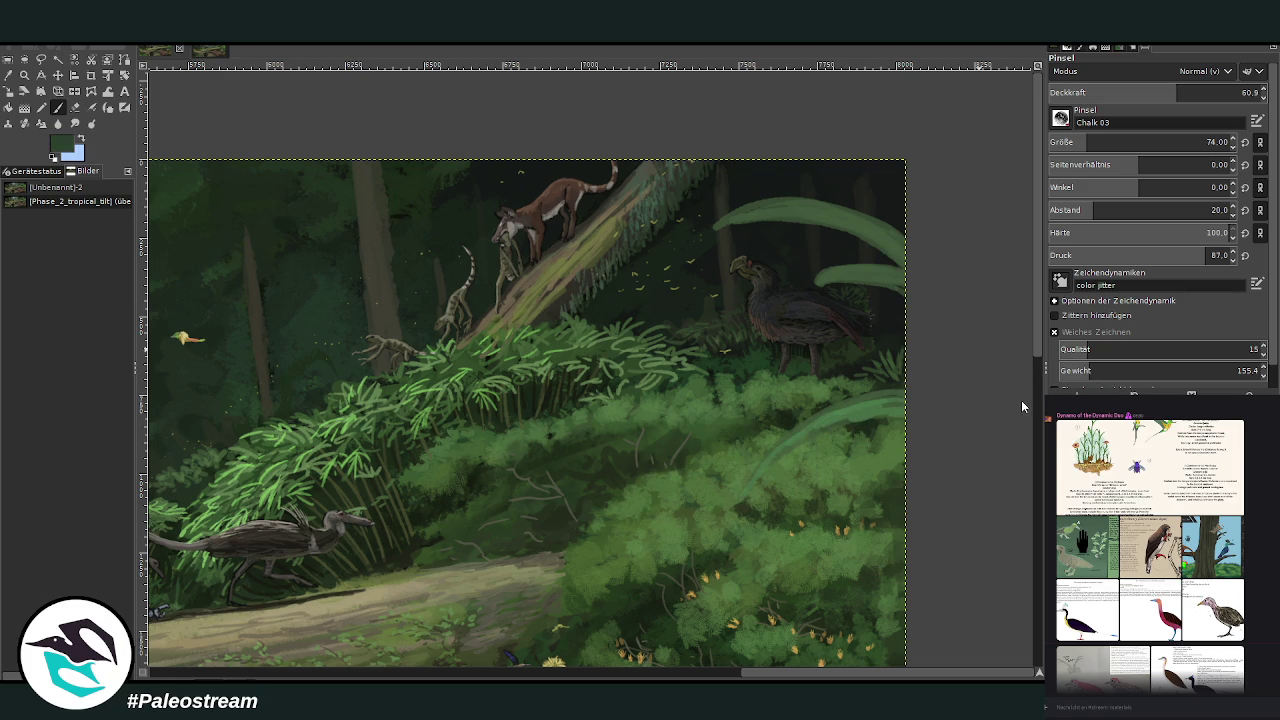
mouse_move(900, 396)
mouse_down()
mouse_move(882, 404)
mouse_move(1029, 398)
mouse_up()
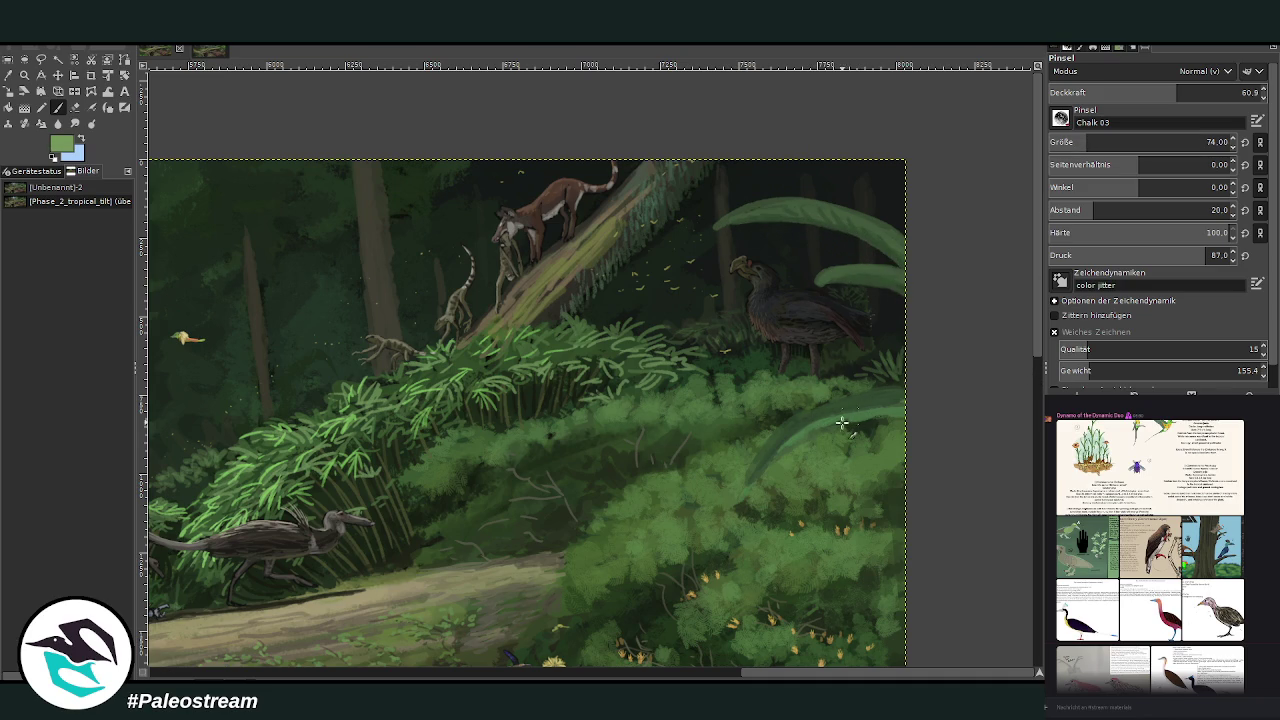
Step: Soften the lower leaf edge at 28.7 opacity and touch up the upper leaves
key(less)
key(less)
key(less)
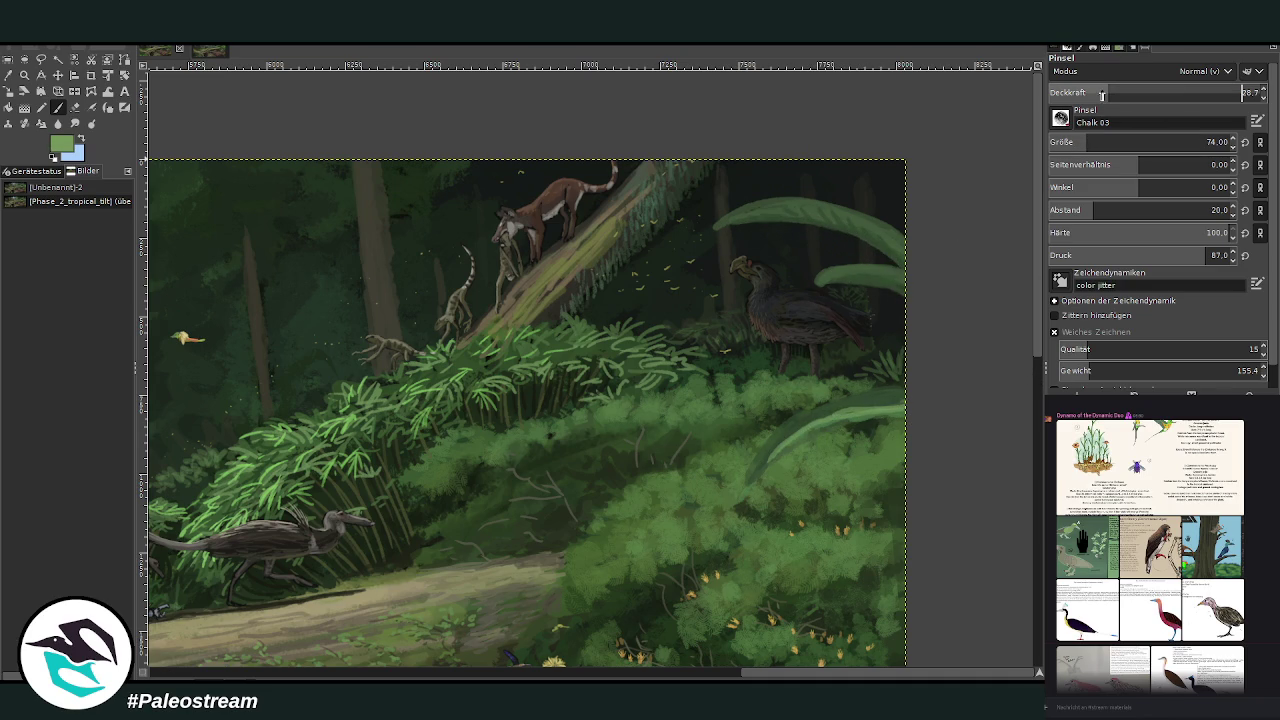
drag(837, 430, 872, 411)
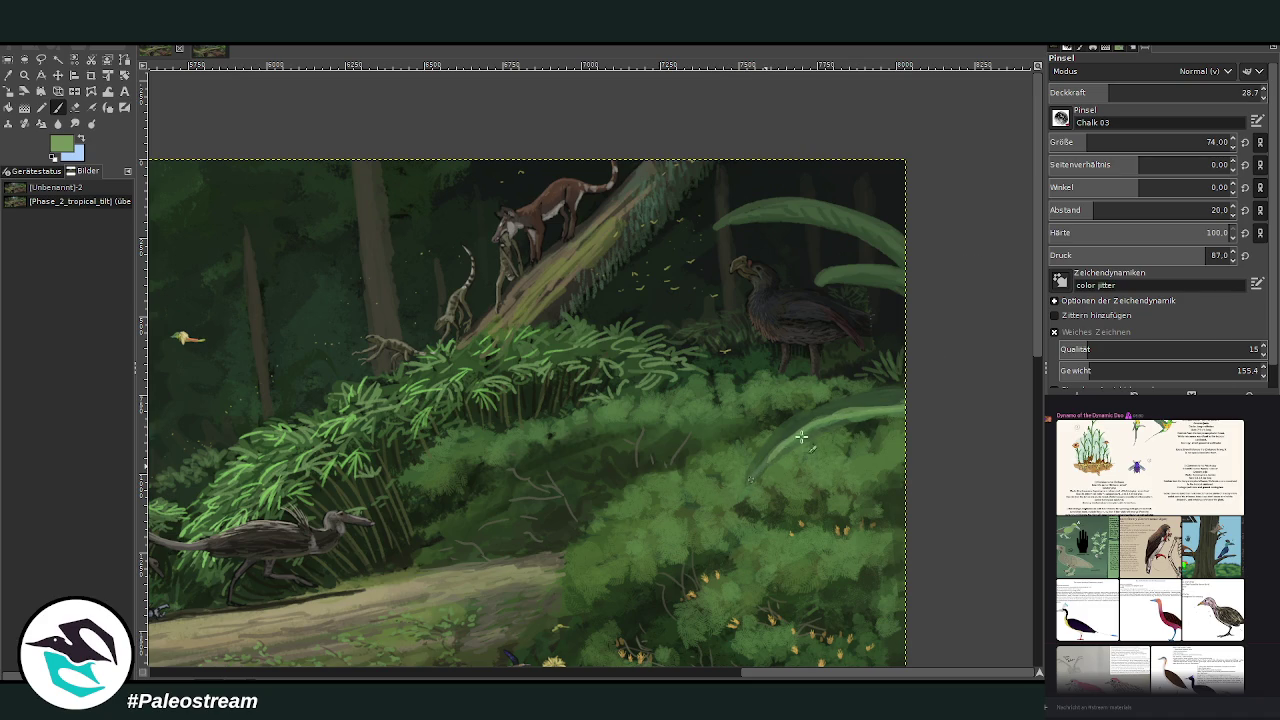
key(greater)
key(greater)
key(greater)
key(bracketleft)
key(bracketleft)
key(bracketleft)
mouse_move(813, 284)
mouse_down()
mouse_move(900, 266)
mouse_move(843, 267)
mouse_move(815, 285)
mouse_up()
mouse_move(728, 232)
mouse_down()
mouse_move(722, 212)
mouse_move(765, 198)
mouse_move(831, 206)
mouse_up()
Step: Switch to a lighter green and lower the brush opacity to 21.8
key(less)
key(less)
key(less)
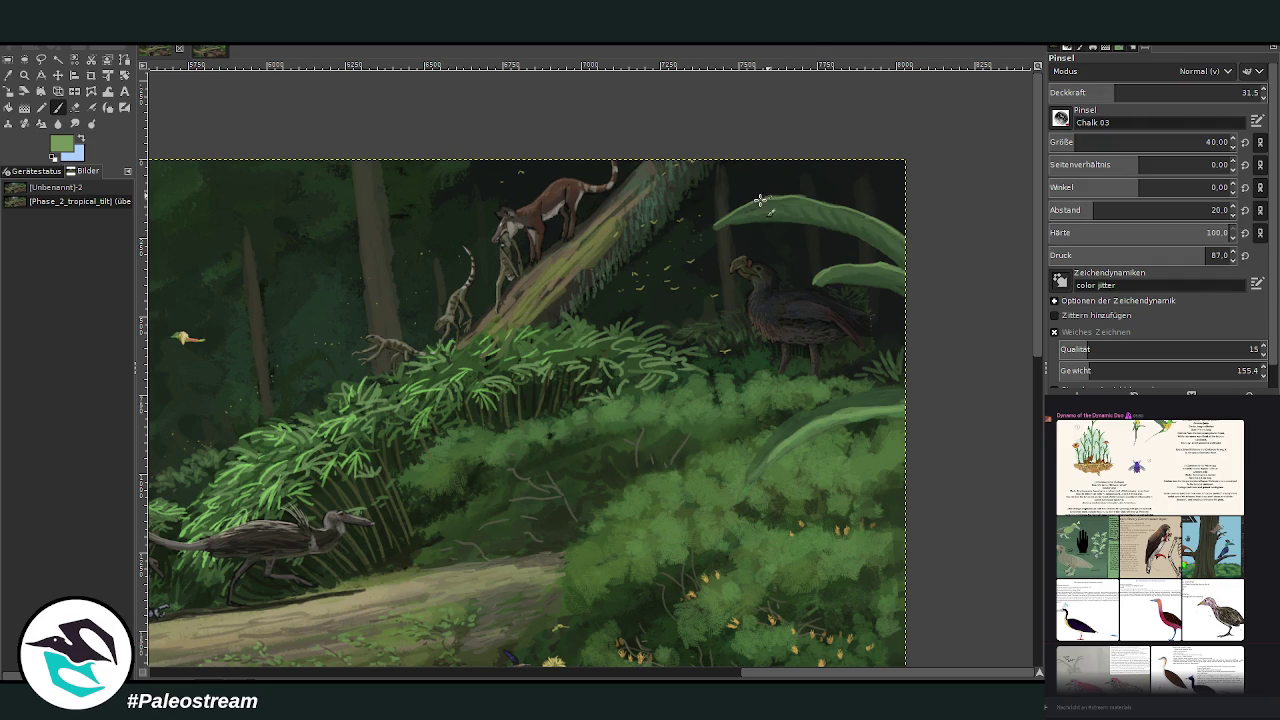
key(period)
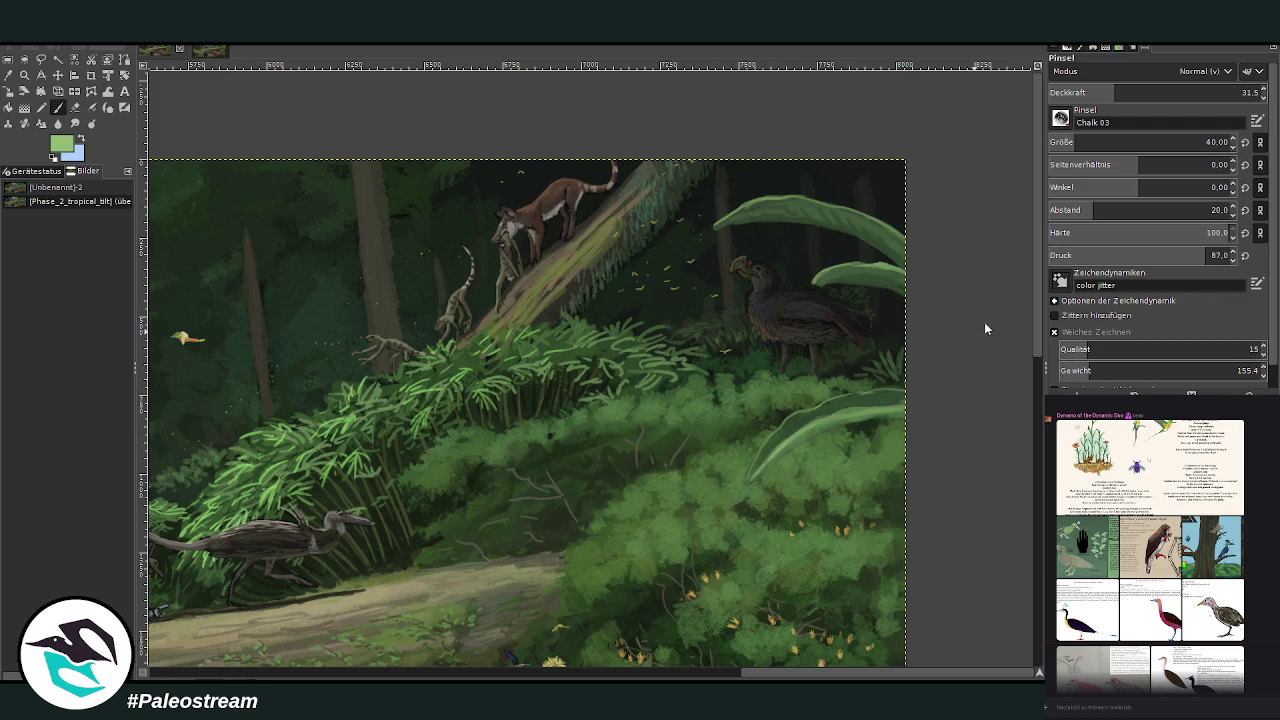
click(1096, 92)
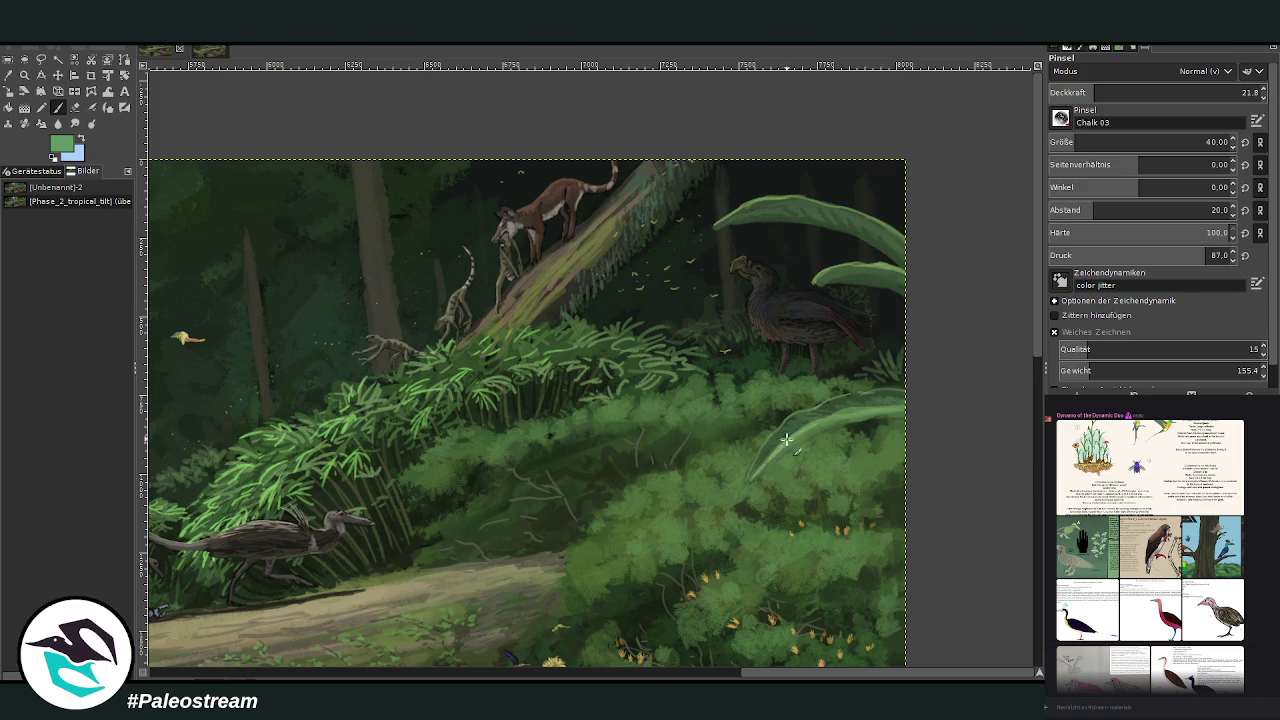
scroll(590, 400, down, 2)
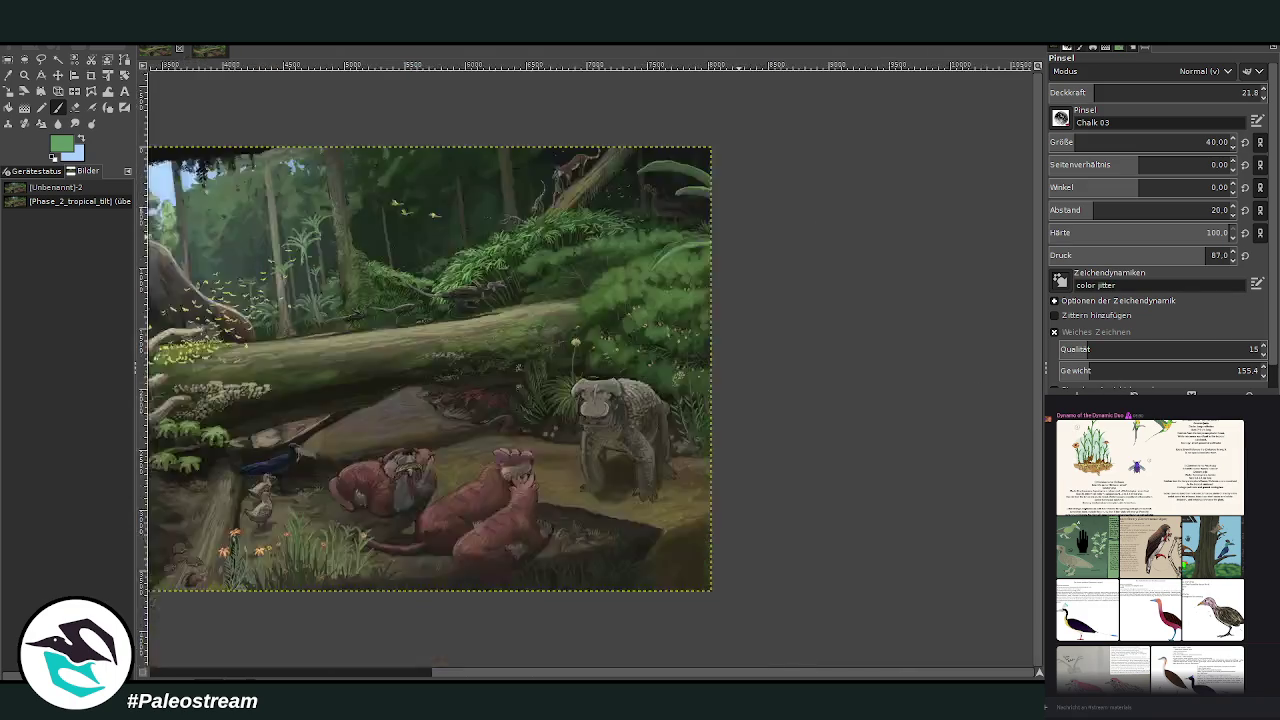
scroll(590, 400, down, 1)
click(24, 75)
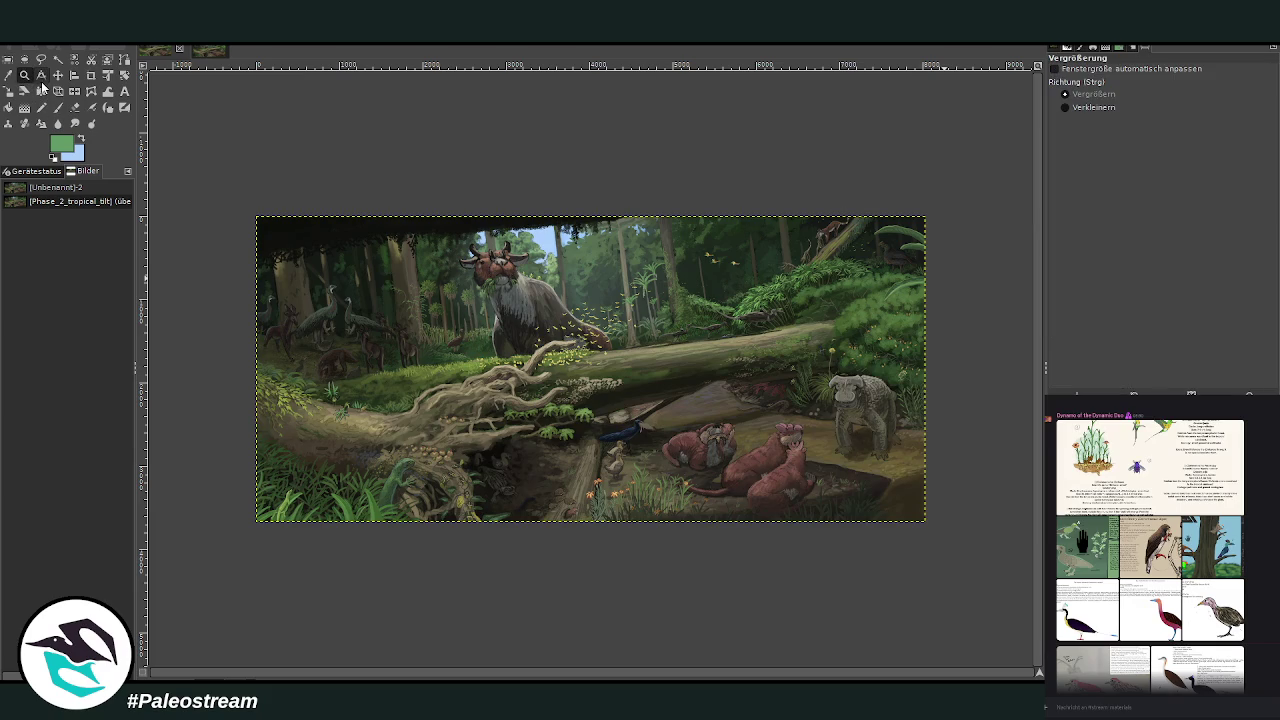
drag(251, 188, 985, 545)
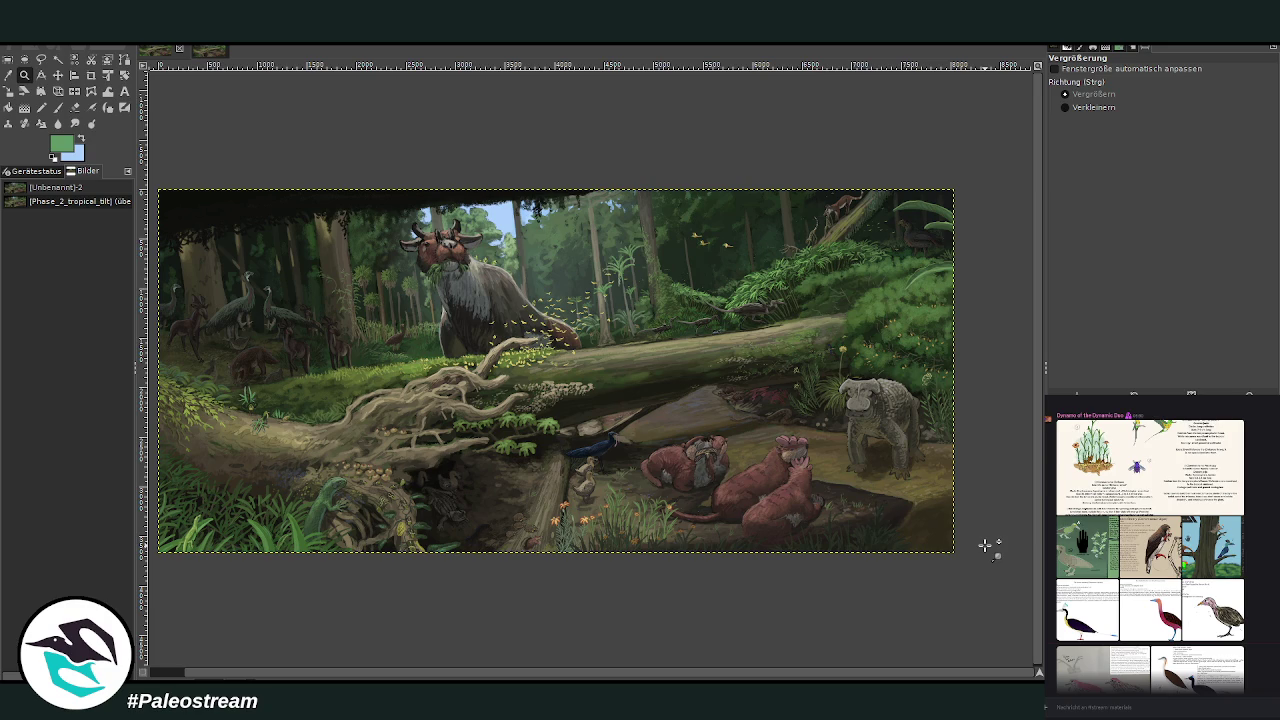
drag(824, 166, 978, 362)
mouse_move(408, 130)
mouse_down()
mouse_move(555, 180)
mouse_move(826, 543)
mouse_up()
click(8, 76)
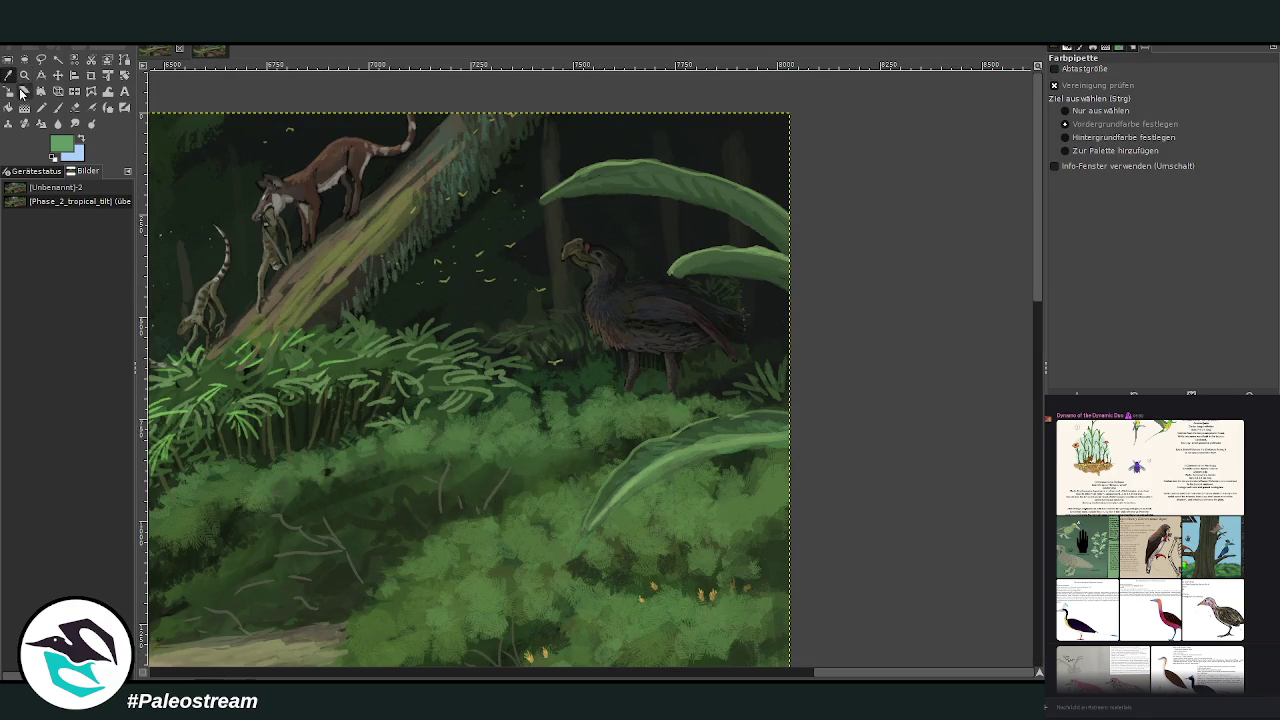
Step: Sample a dark green and darken the broad right leaves with a large Darken Only brush at 68.1 opacity
click(720, 265)
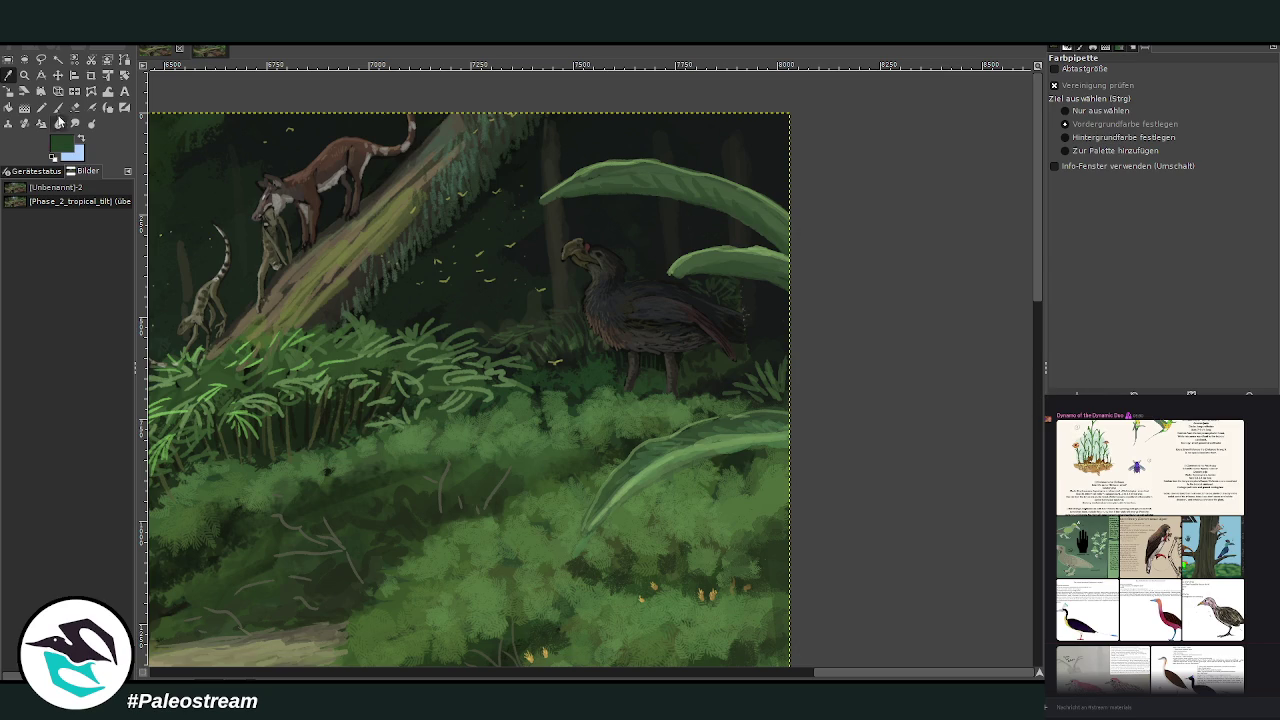
key(p)
scroll(1112, 77, down, 10)
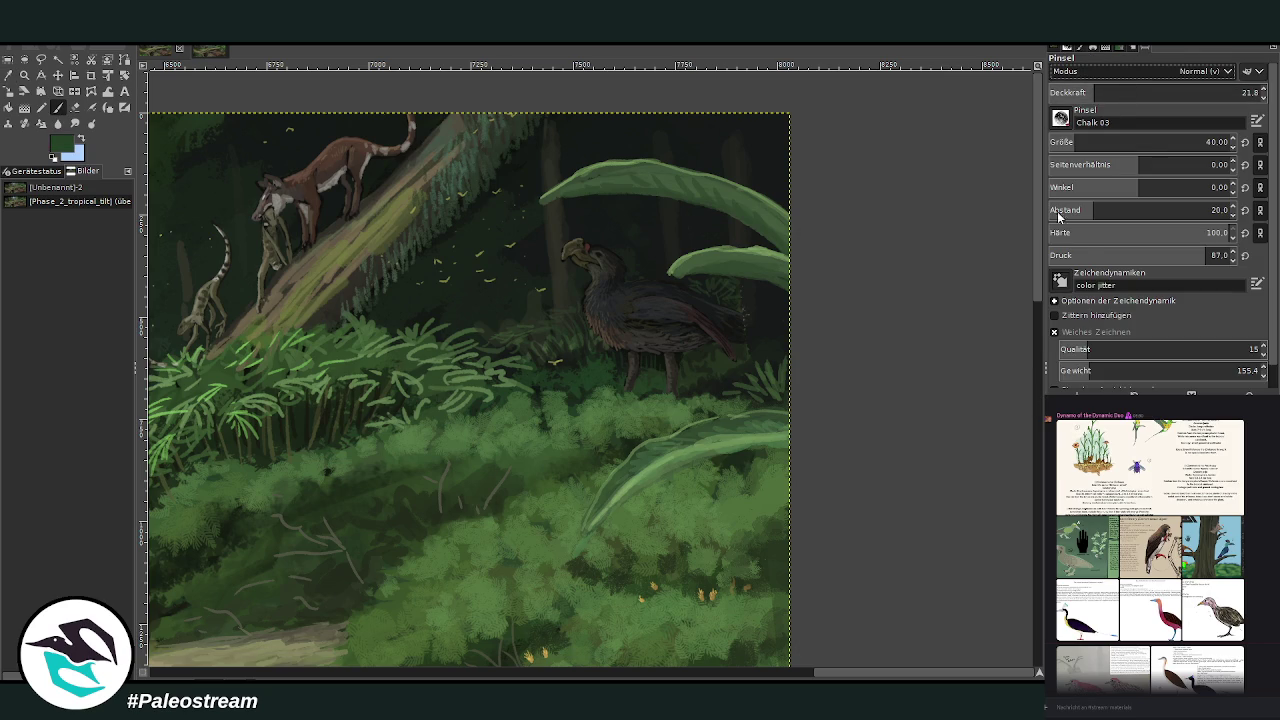
drag(1150, 142, 1200, 142)
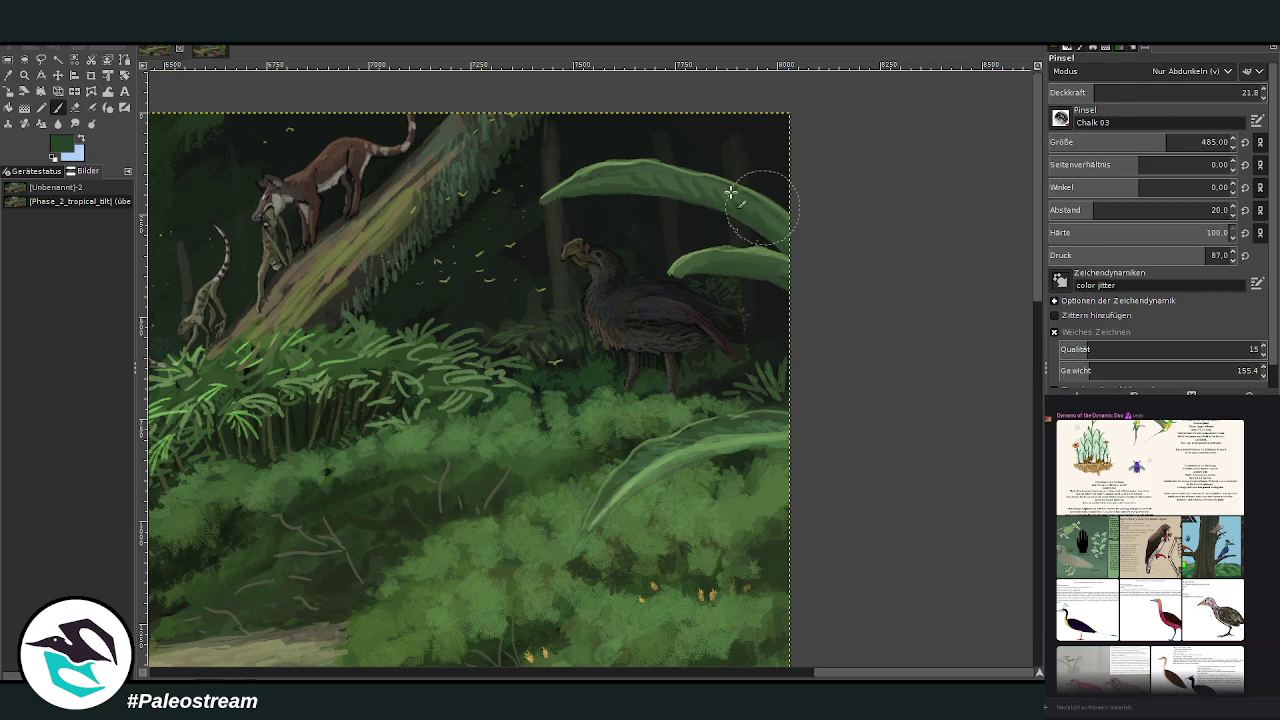
click(1196, 92)
mouse_move(785, 255)
mouse_down()
mouse_move(780, 200)
mouse_move(654, 251)
mouse_move(565, 180)
mouse_move(786, 251)
mouse_move(557, 200)
mouse_move(789, 220)
mouse_up()
drag(602, 490, 790, 410)
key(ctrl+z)
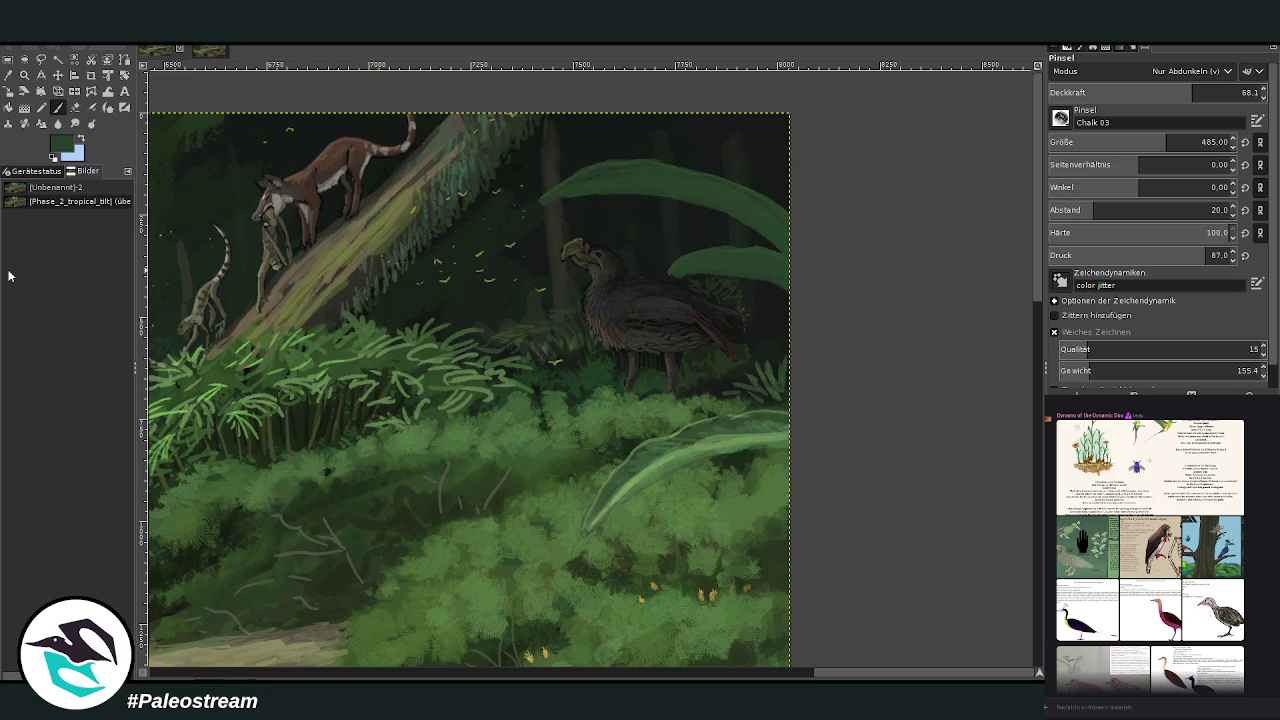
Step: Darken the bright lower-right leaf with a size-230 brush, then lightly at 19.2 opacity
click(1126, 142)
drag(1126, 142, 1123, 142)
mouse_move(783, 424)
mouse_down()
mouse_move(712, 449)
mouse_move(720, 442)
mouse_up()
drag(1190, 92, 1089, 92)
mouse_move(752, 421)
mouse_down()
mouse_move(758, 440)
mouse_move(764, 429)
mouse_move(620, 476)
mouse_up()
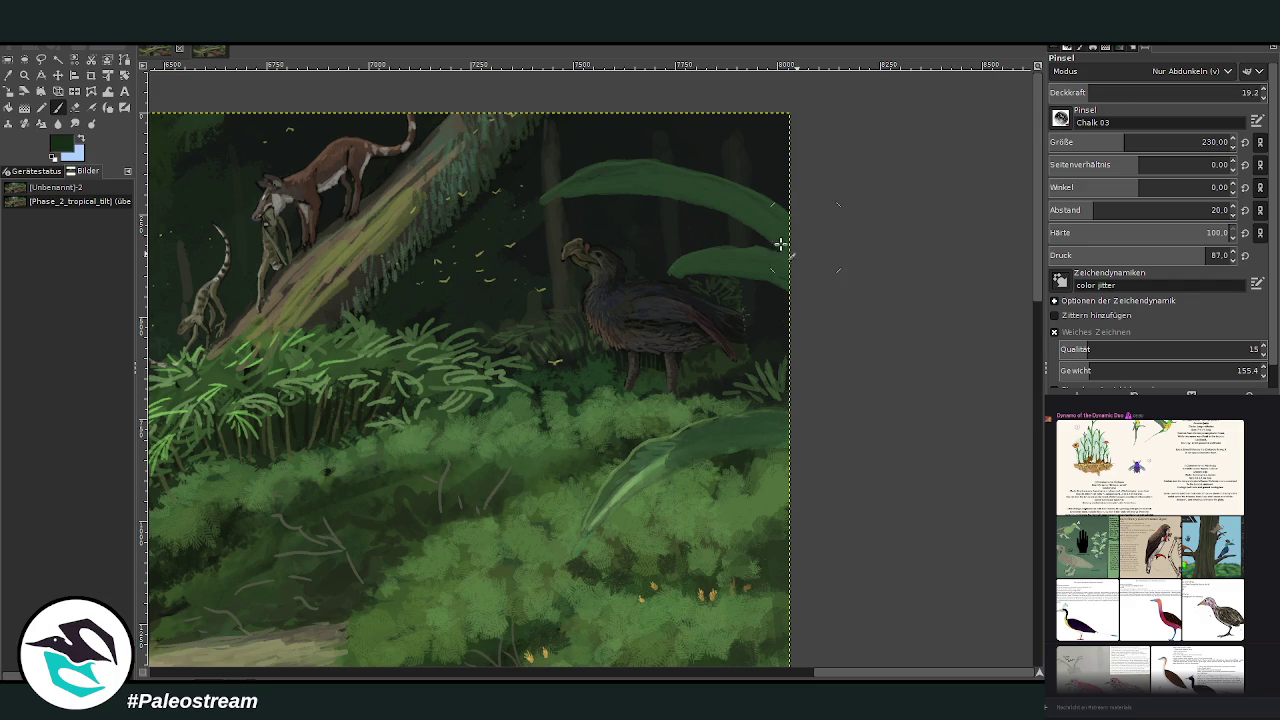
Step: Set the brush to size 481 at 19.2 opacity and view the whole painting
click(1151, 92)
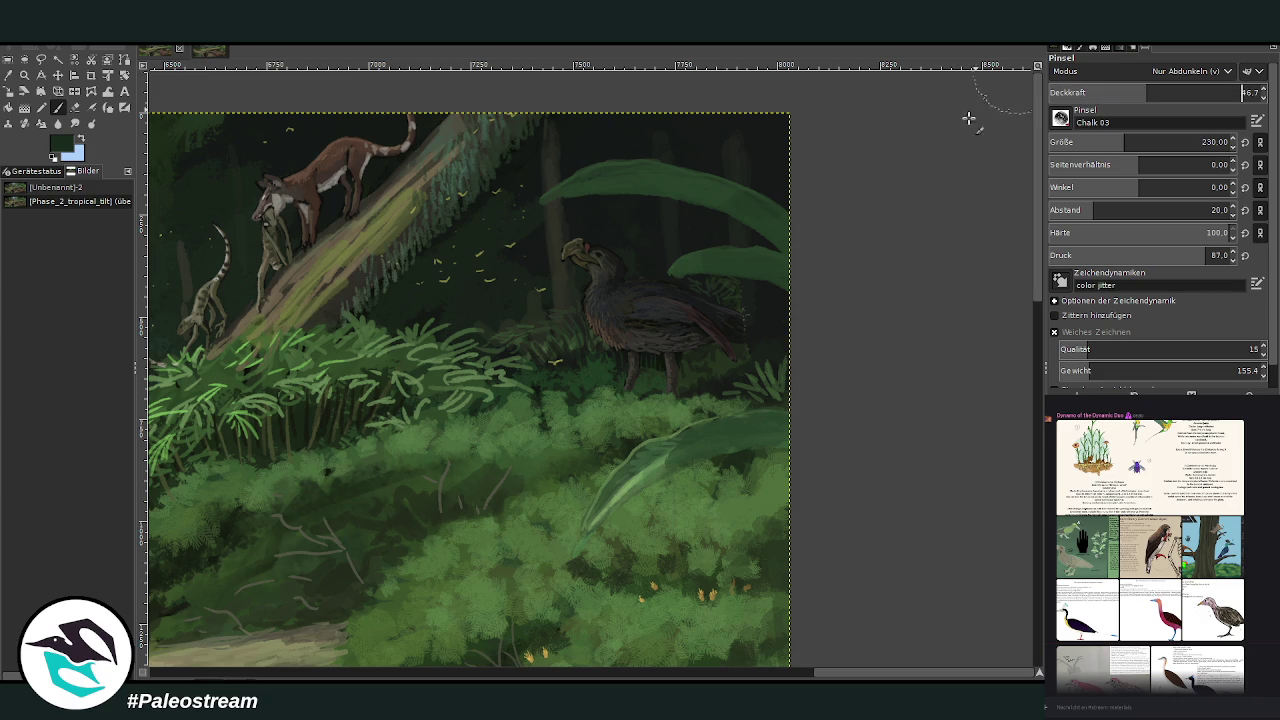
key(bracketright)
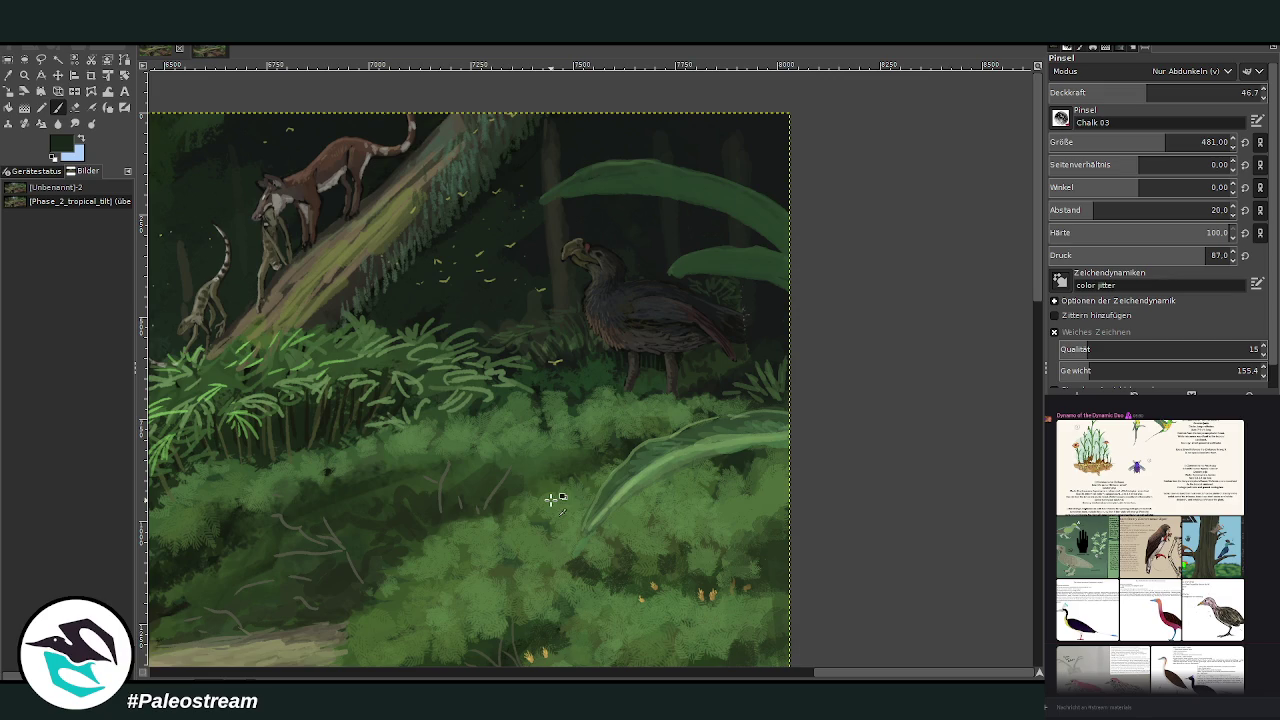
click(1113, 92)
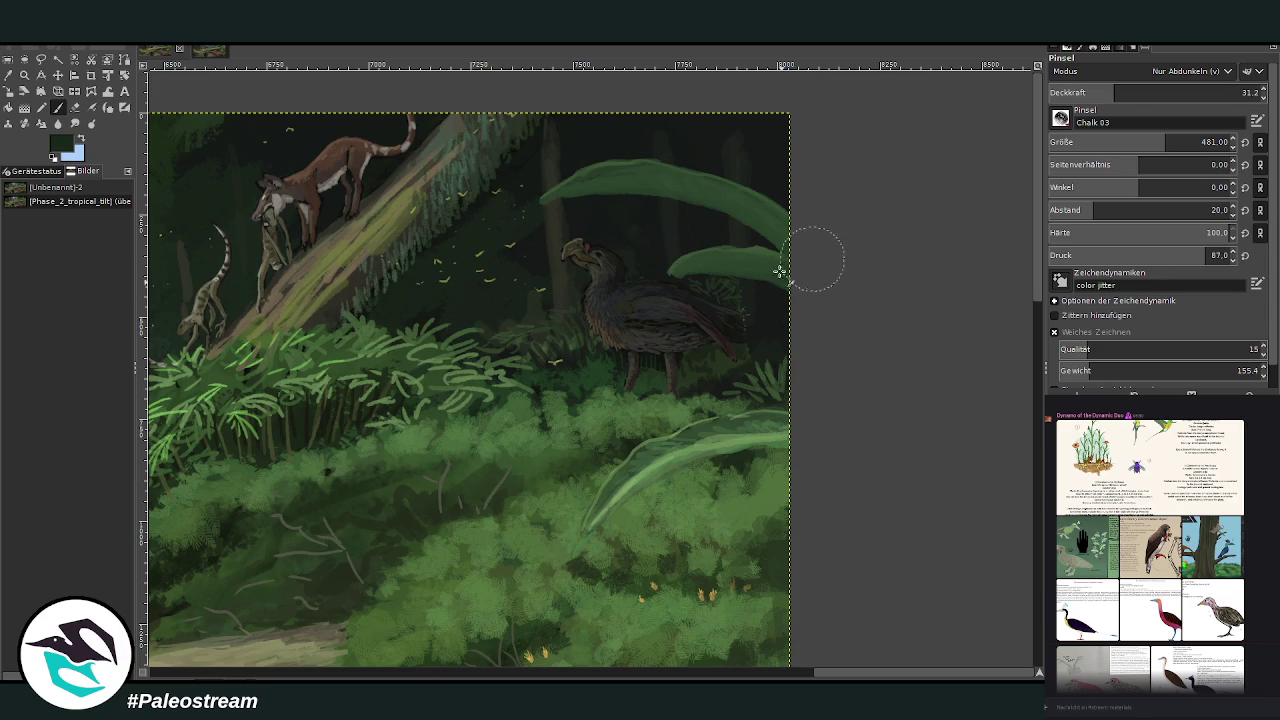
key(less)
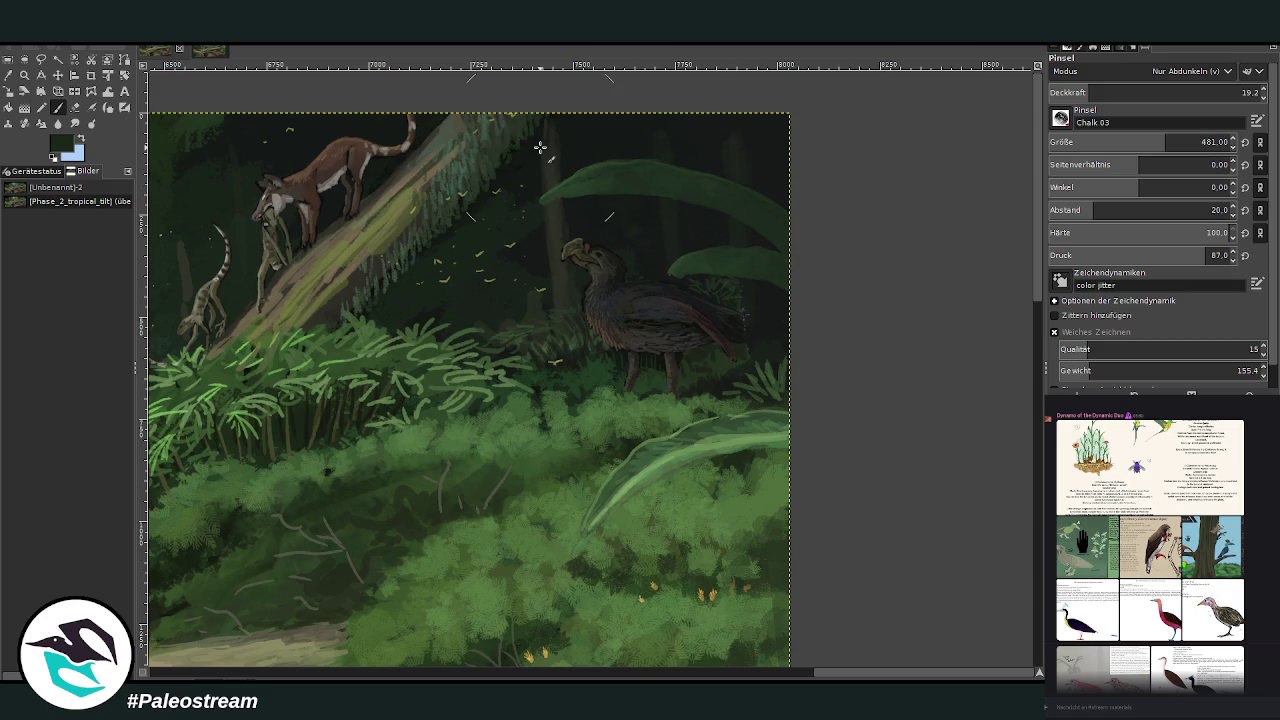
key(alt+2)
key(shift+ctrl+j)
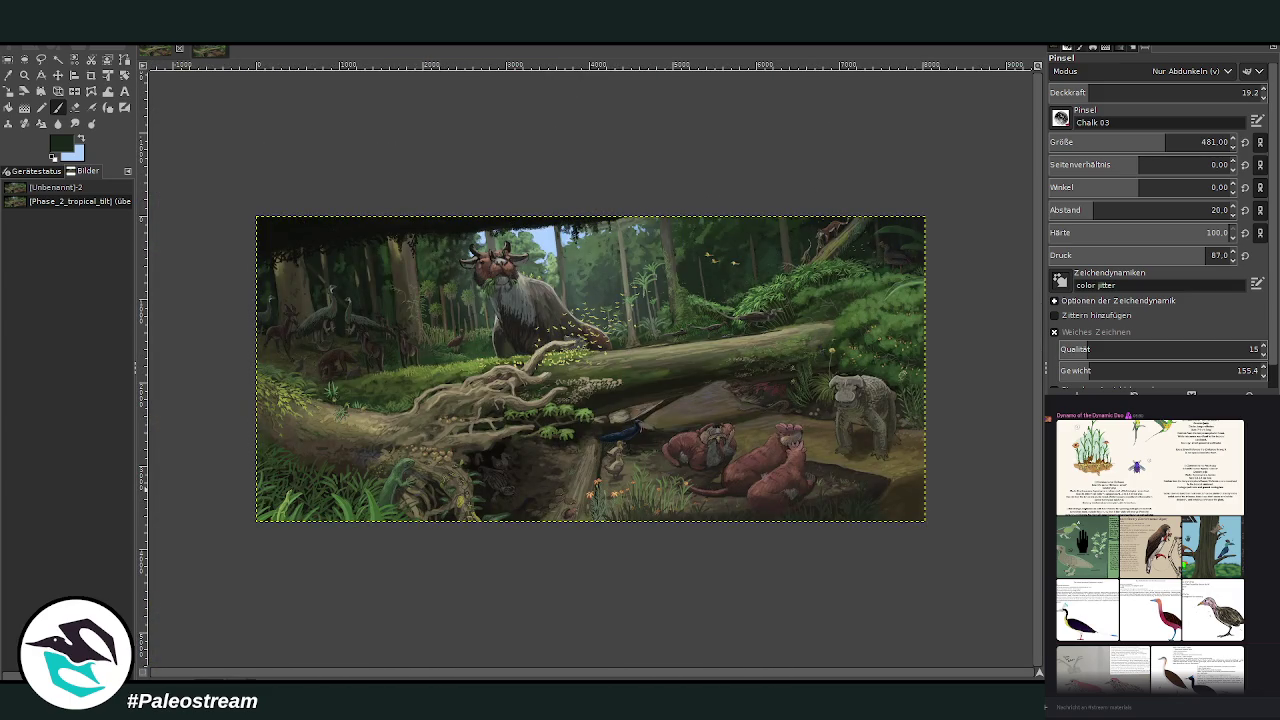
key(z)
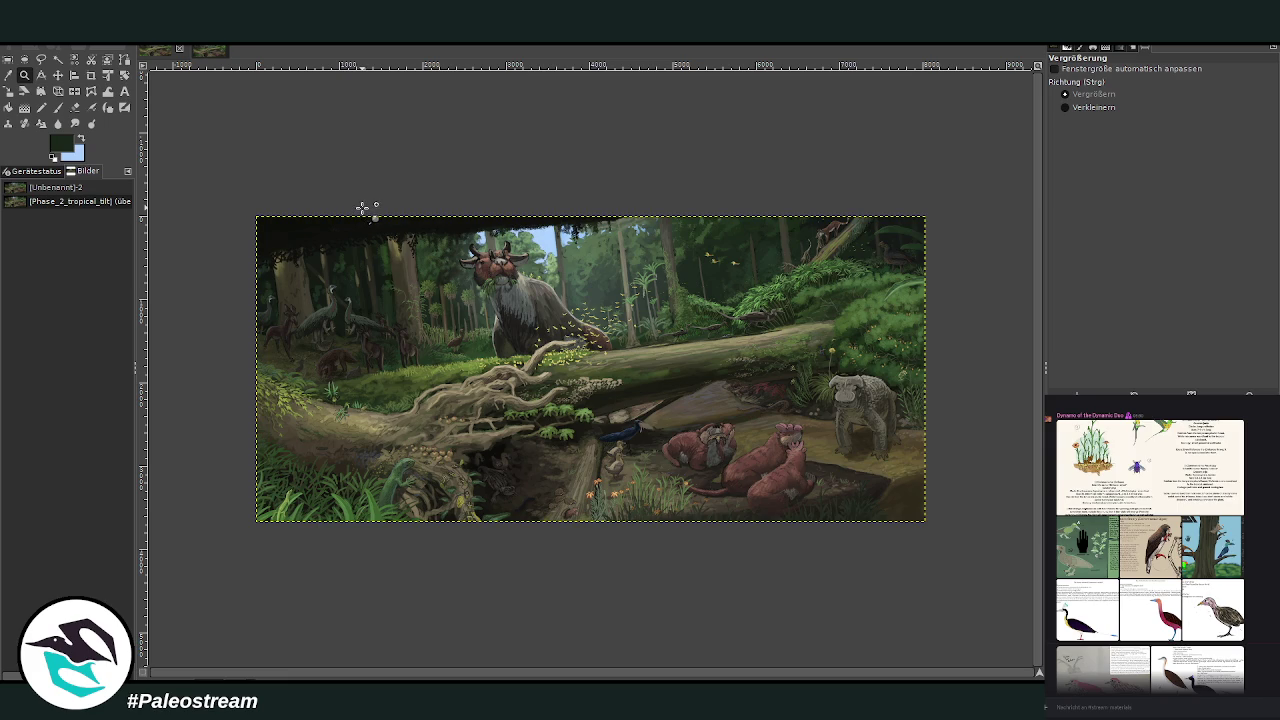
drag(429, 177, 944, 528)
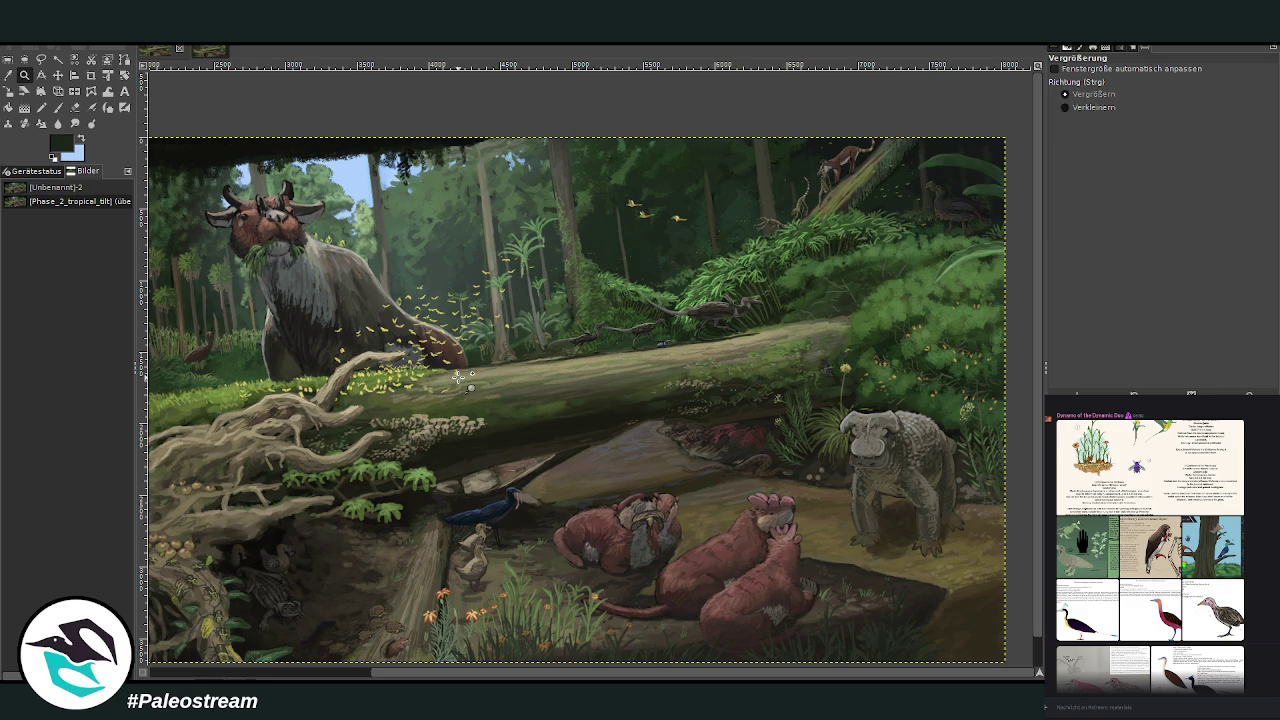
key(ctrl)
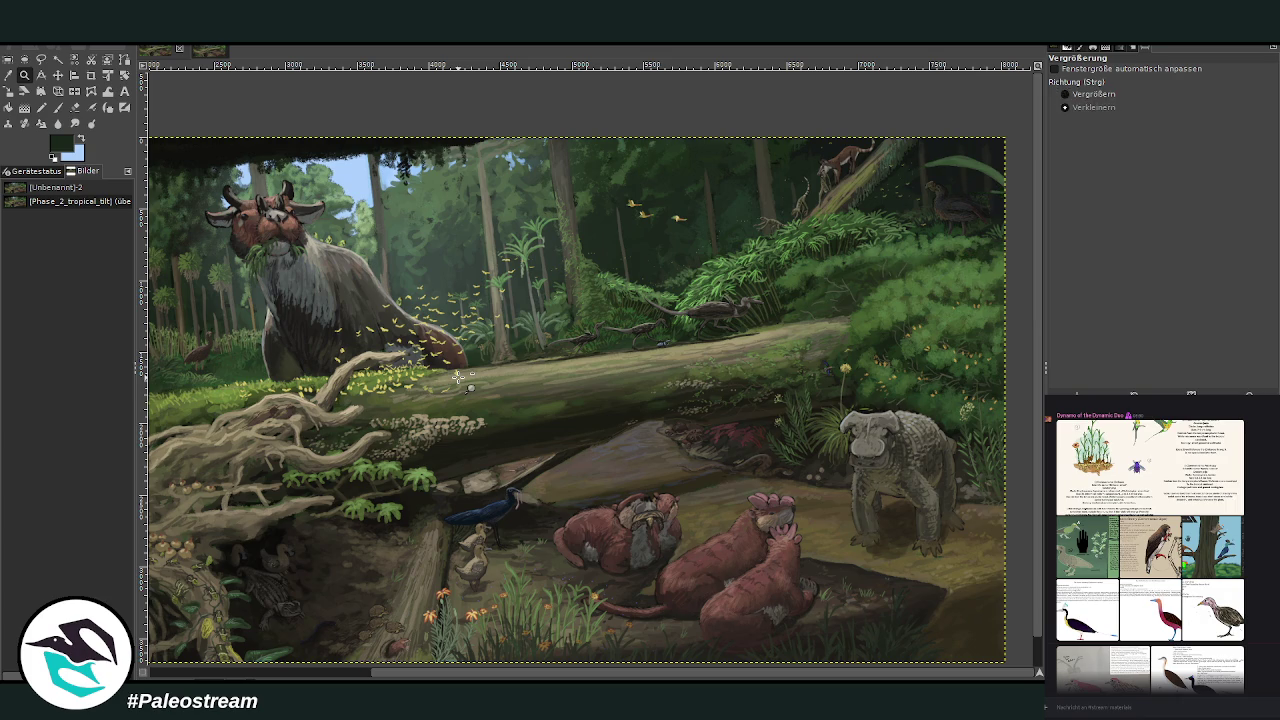
key(ctrl)
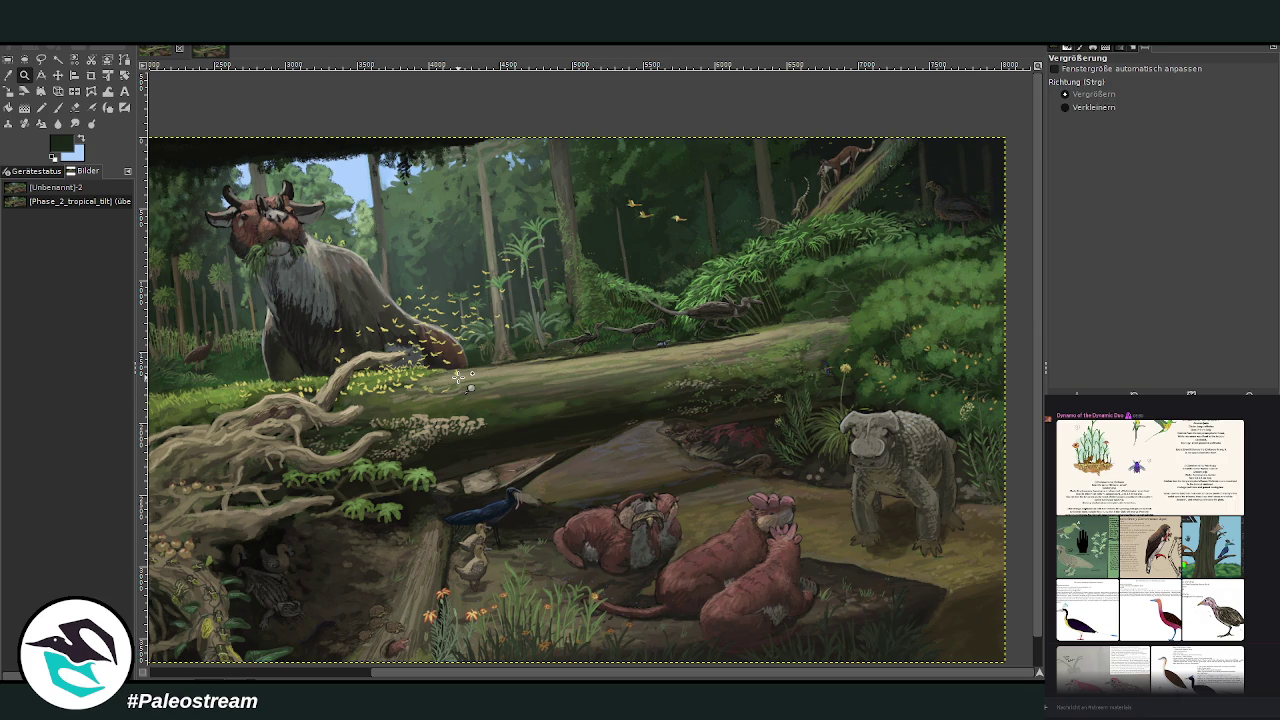
ctrl+click(458, 377)
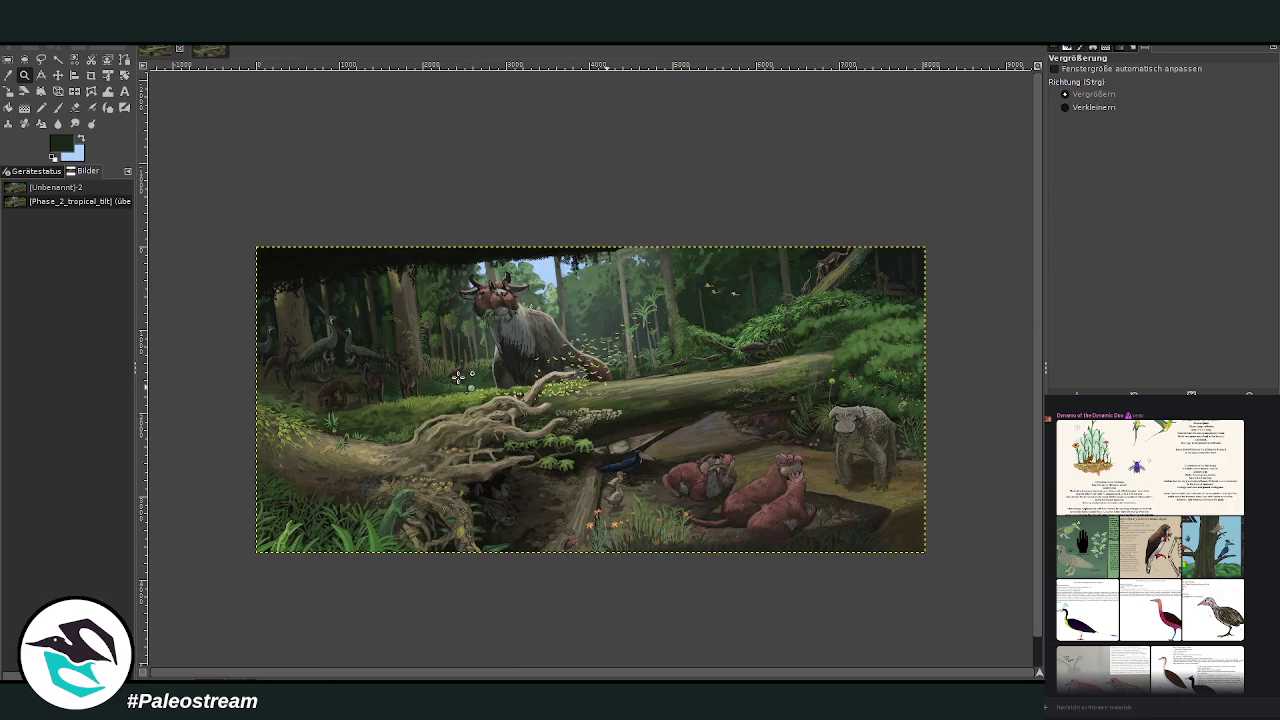
click(800, 260)
drag(410, 122, 604, 252)
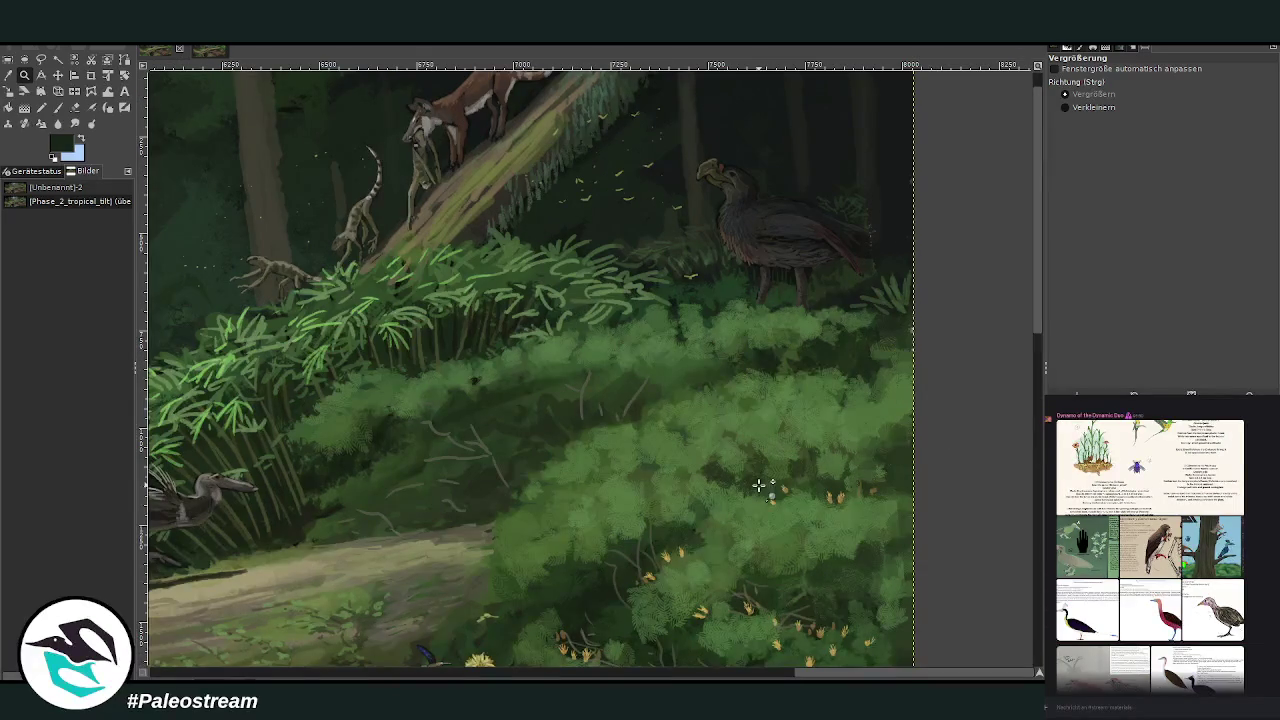
Step: Set the Paintbrush to Normal mode at size 35 with slightly higher opacity
click(8, 75)
click(57, 107)
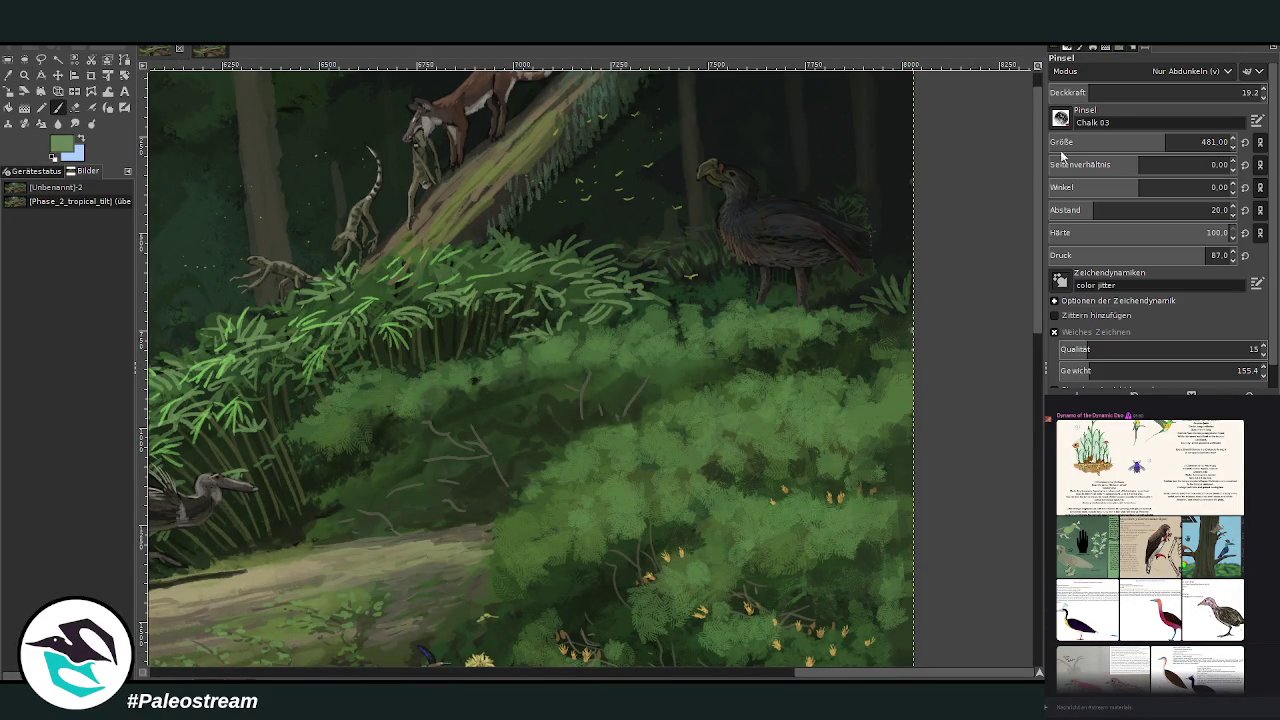
scroll(1190, 71, up, 10)
click(1196, 88)
click(1100, 142)
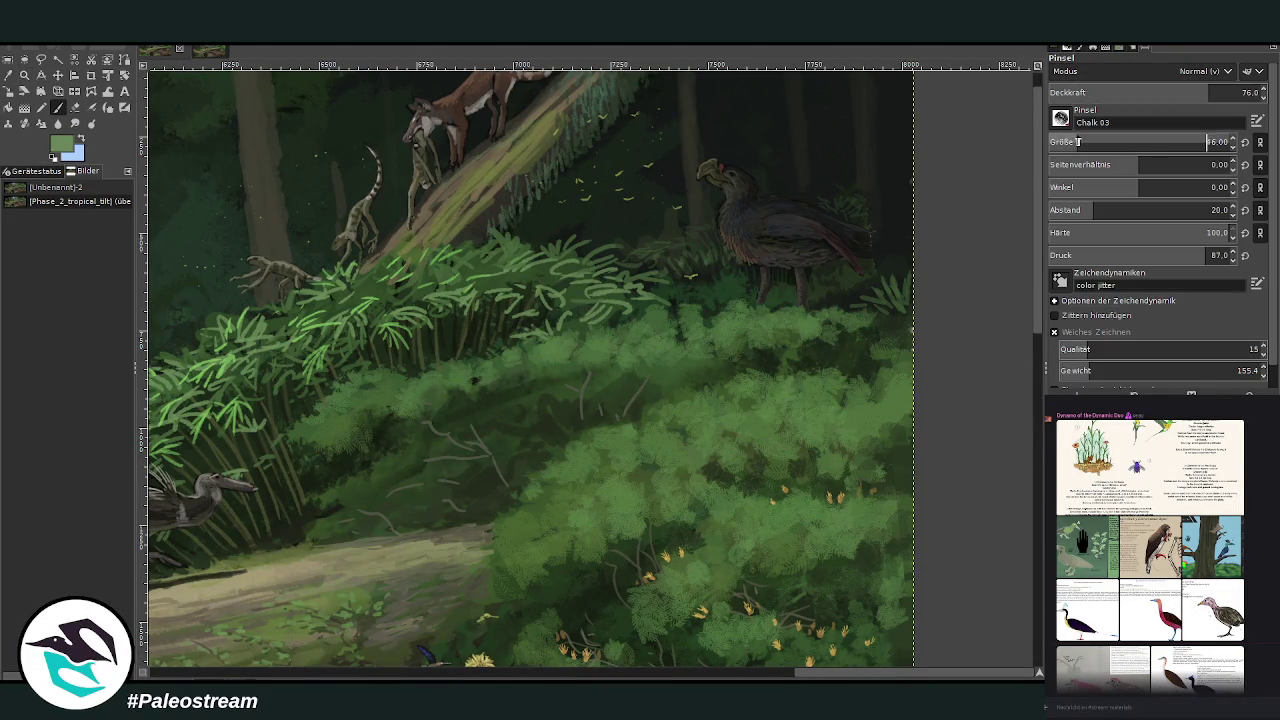
click(1218, 92)
Step: Paint light-green grass fronds by the bird's feet and right edge, lowering opacity to 52.4
mouse_move(880, 306)
mouse_down()
mouse_move(860, 283)
mouse_move(842, 292)
mouse_move(874, 386)
mouse_move(890, 374)
mouse_move(870, 366)
mouse_up()
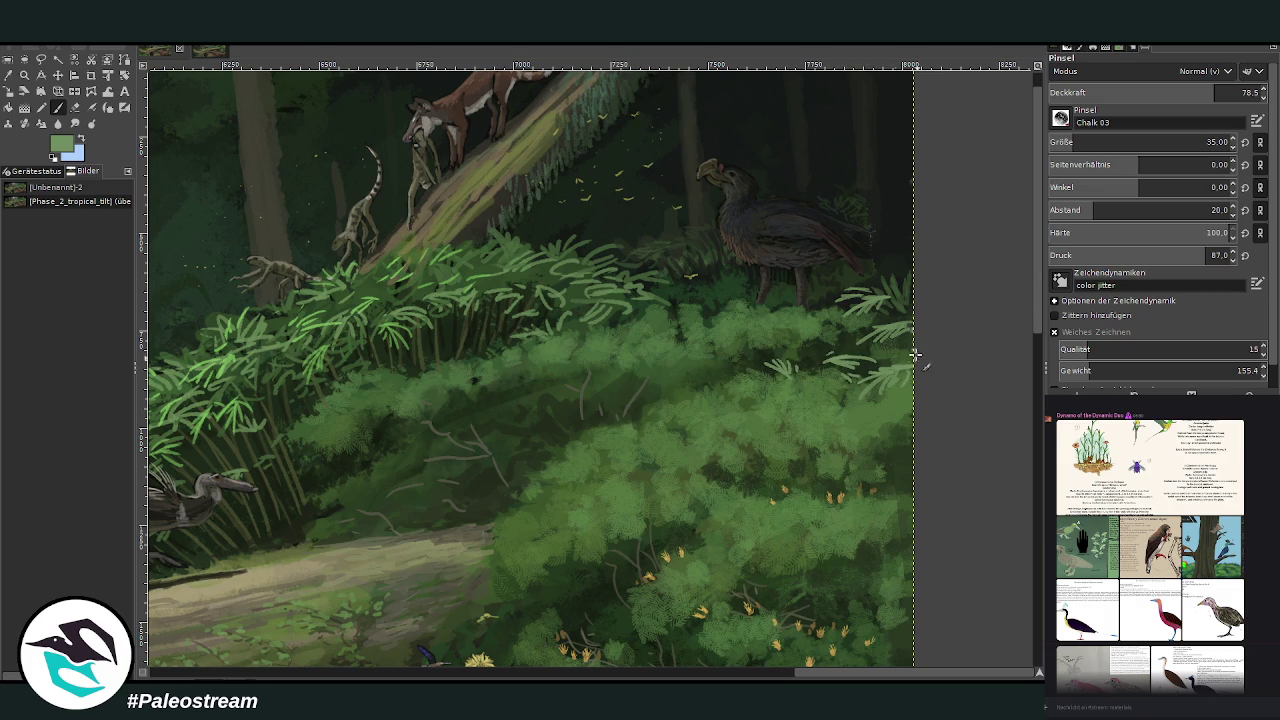
drag(812, 300, 804, 302)
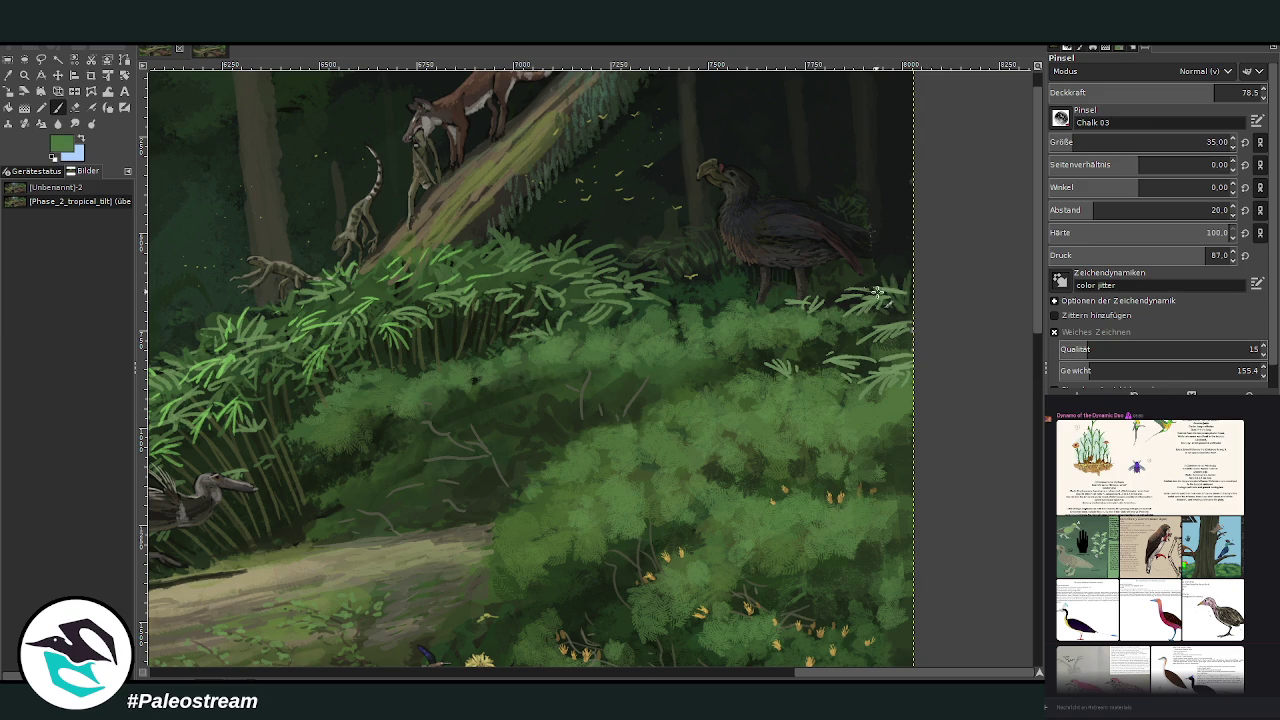
click(1158, 91)
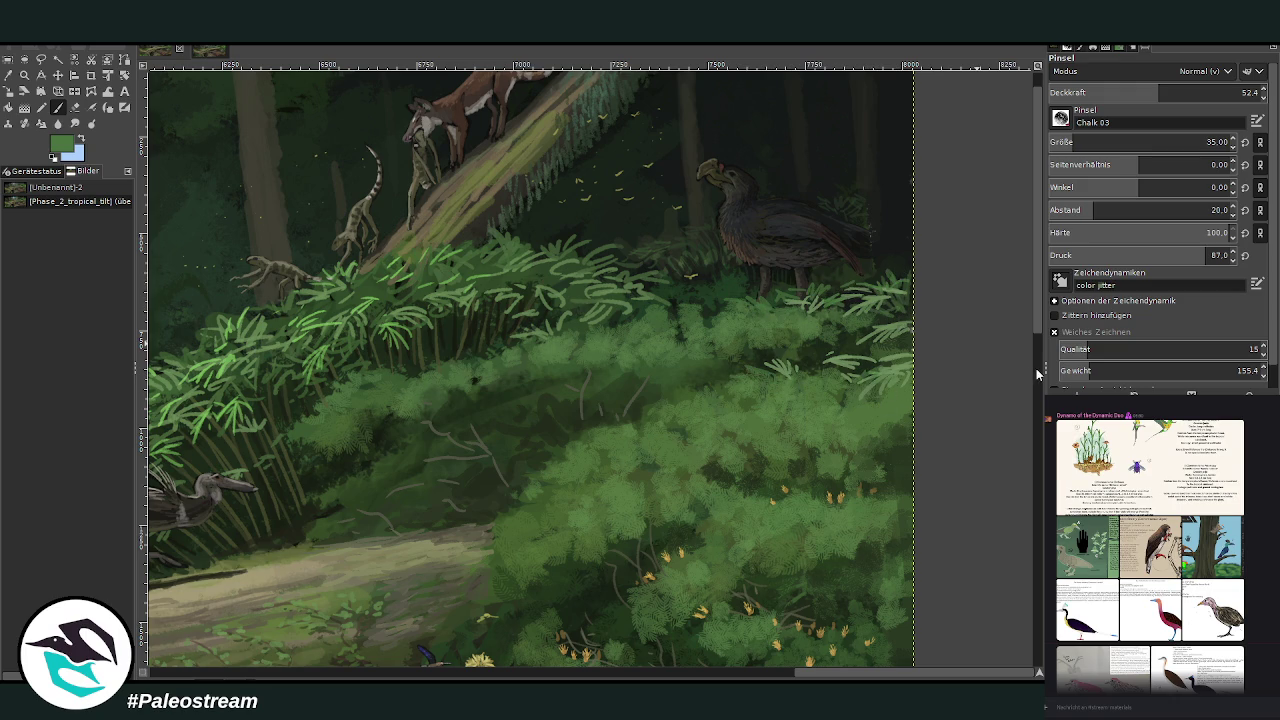
drag(894, 444, 870, 462)
ctrl+click(881, 483)
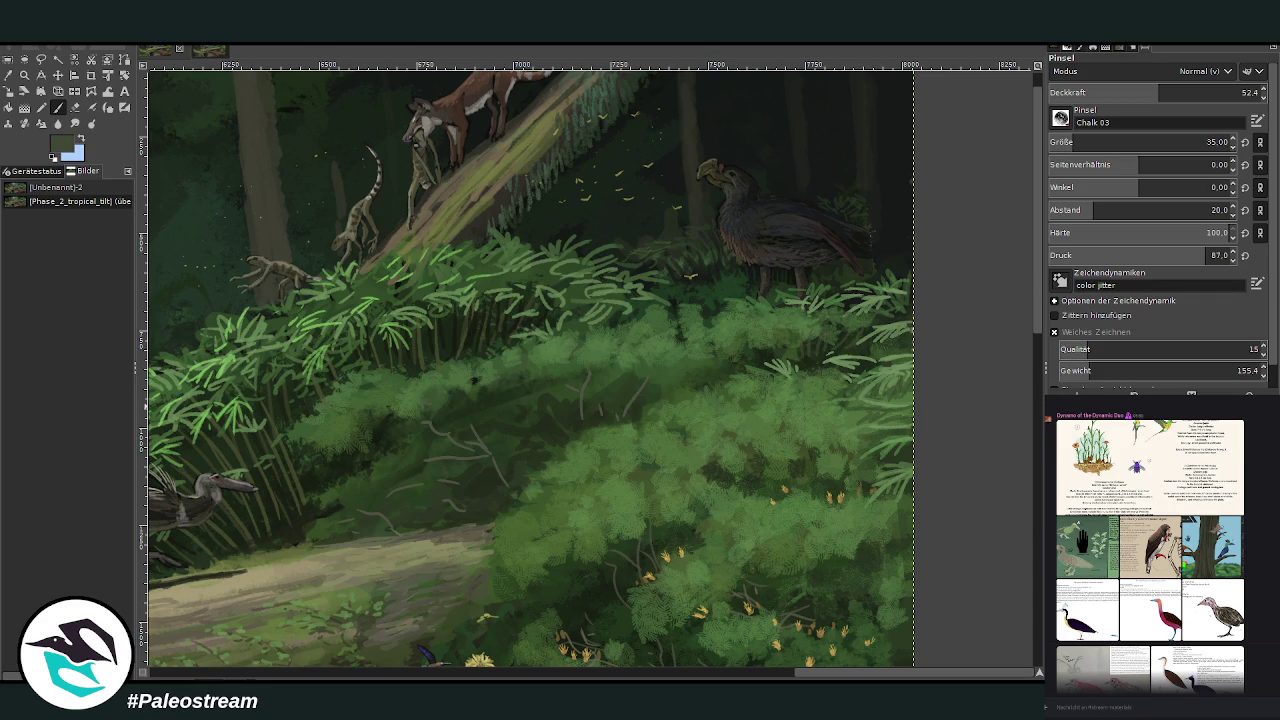
scroll(590, 370, down, 2)
scroll(590, 370, down, 1)
scroll(590, 370, down, 1)
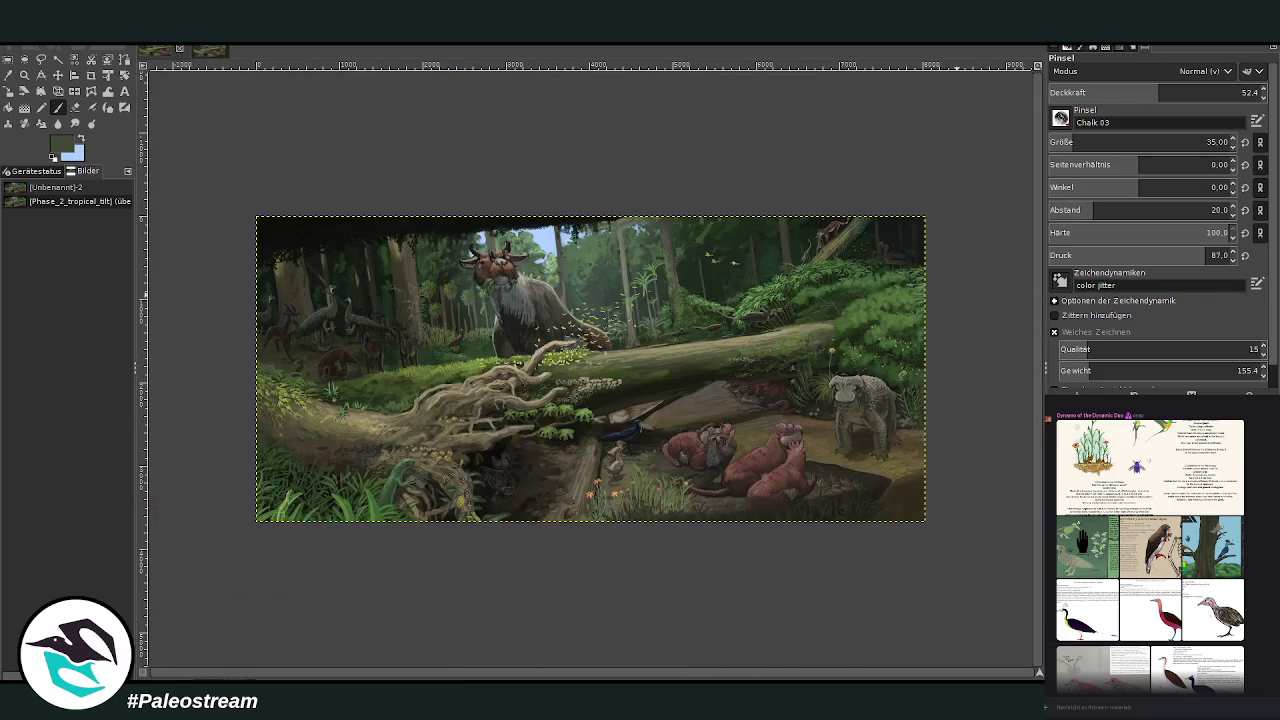
click(24, 75)
mouse_move(245, 209)
mouse_down()
mouse_move(794, 506)
mouse_move(949, 525)
mouse_up()
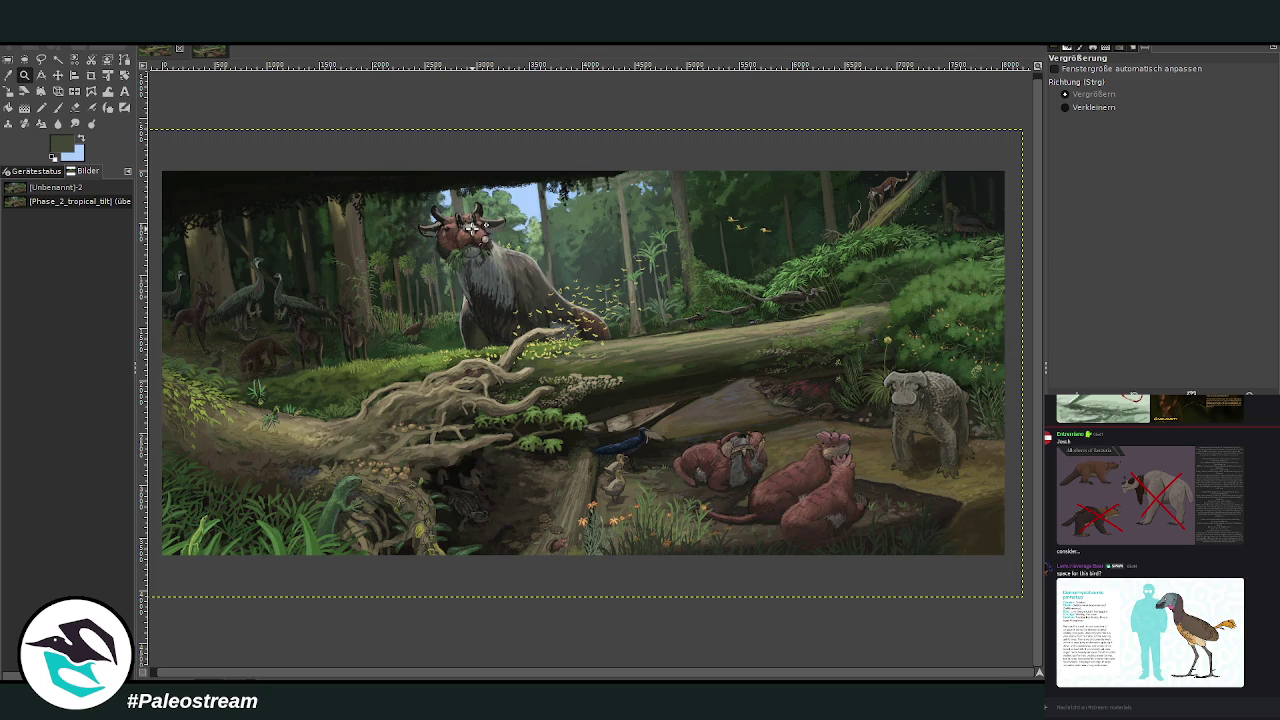
click(57, 75)
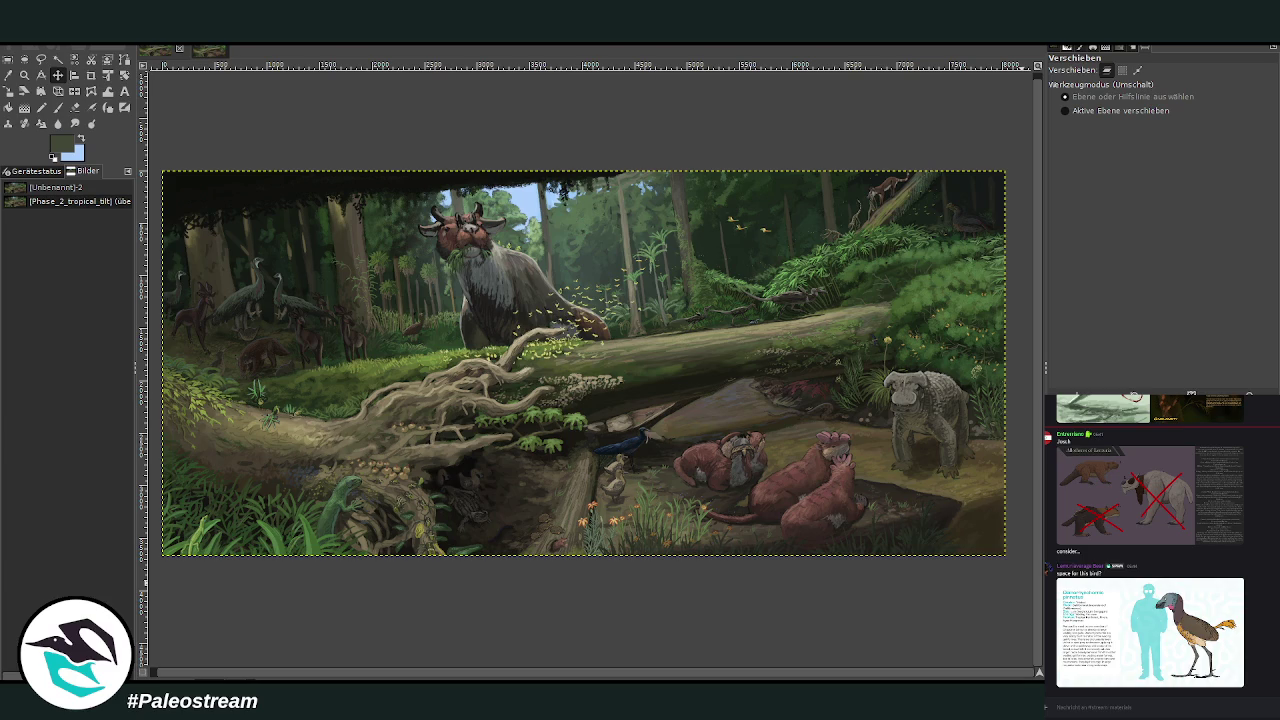
Step: Undo the last three strokes to remove the yellow leaf specks
key(ctrl+z)
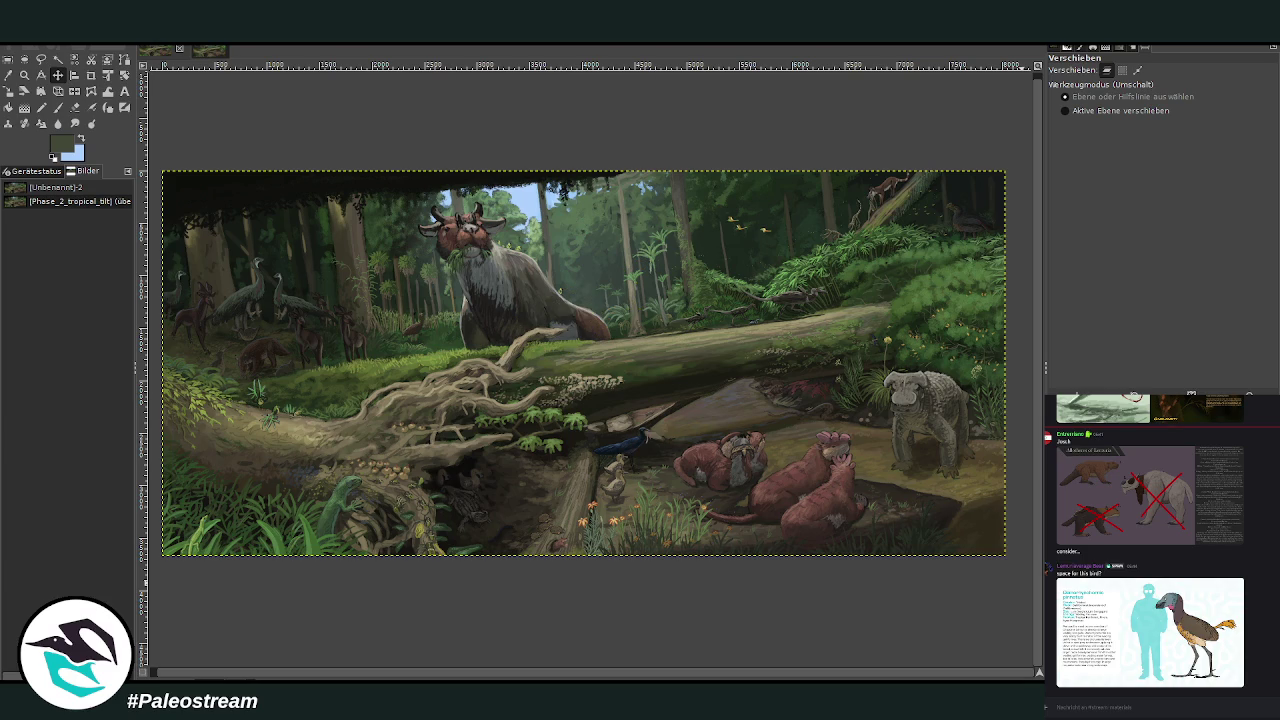
key(ctrl+z)
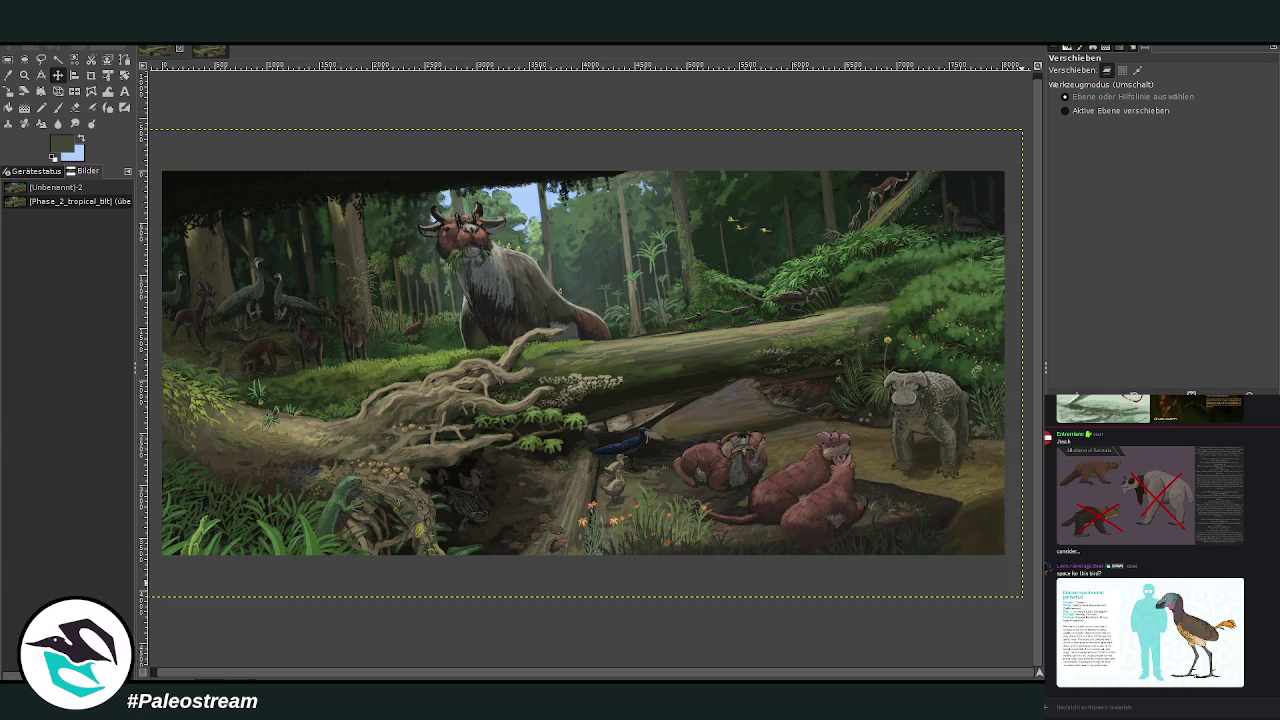
key(ctrl+z)
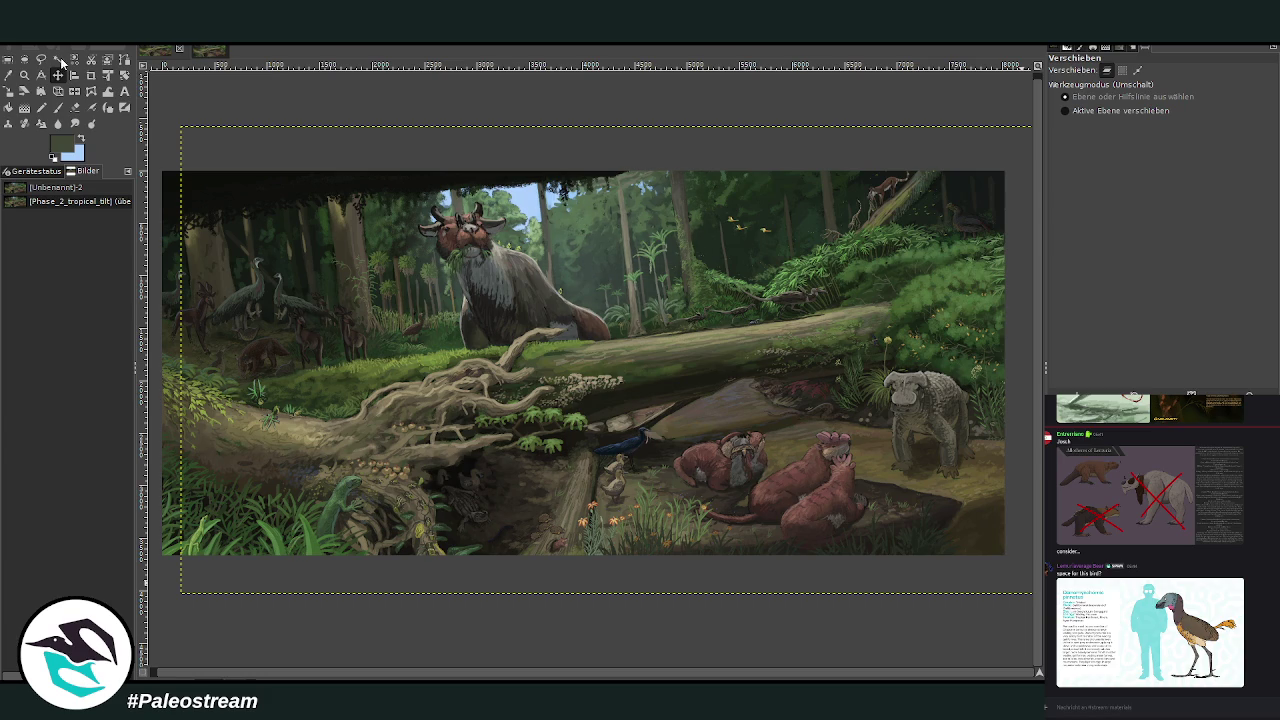
click(24, 75)
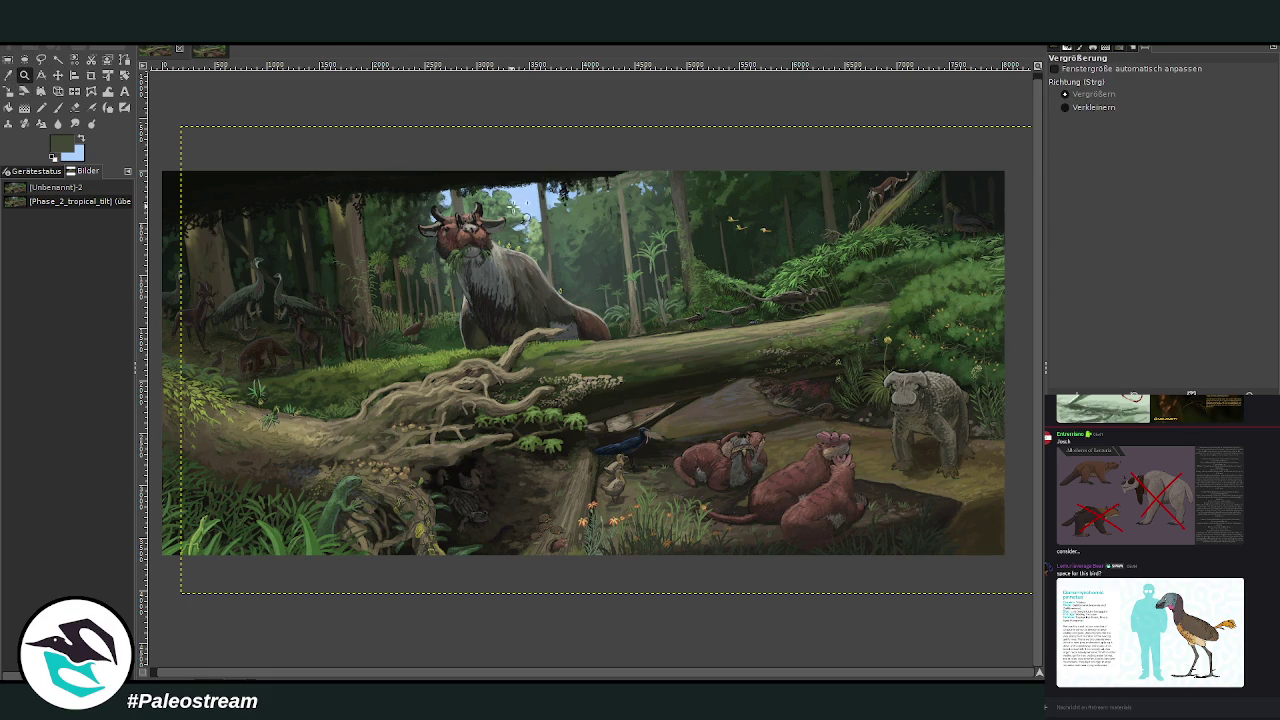
click(8, 75)
Step: Sample a light blue and set the Chalk brush to size 1070 at 3.8 opacity
click(537, 201)
click(24, 75)
drag(173, 133, 288, 211)
click(58, 107)
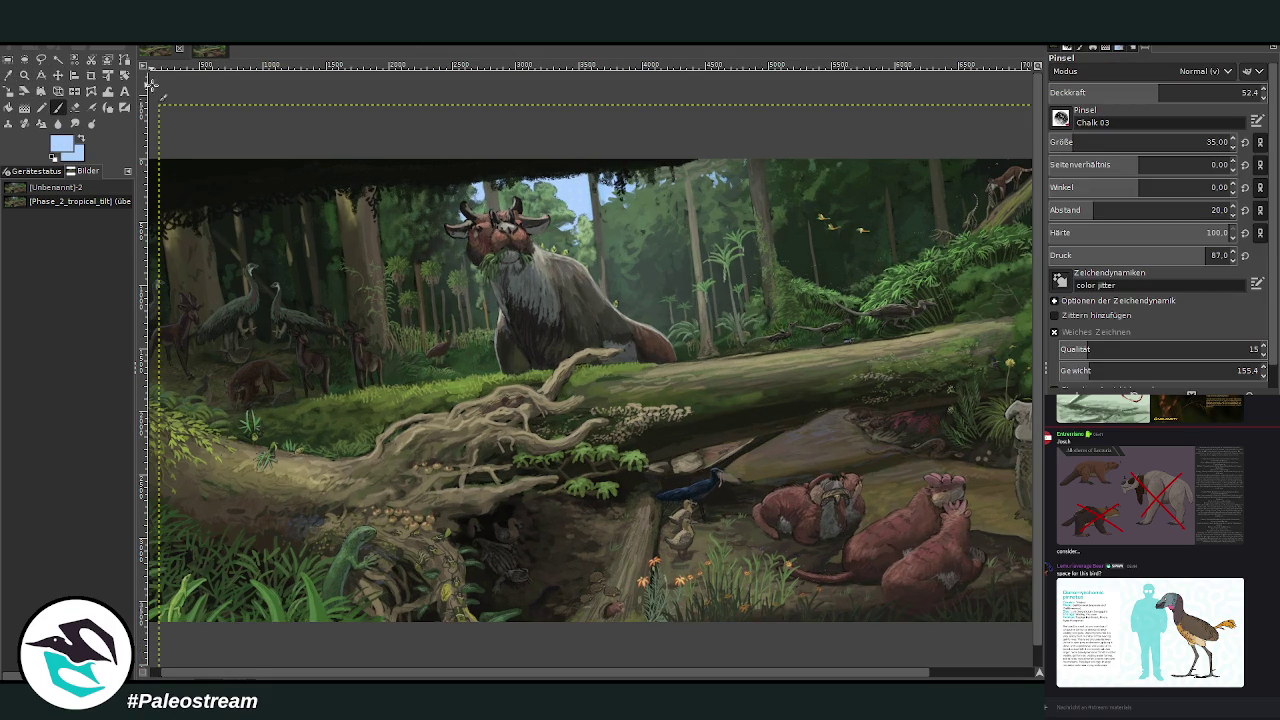
drag(1130, 142, 1210, 142)
drag(1200, 92, 1248, 92)
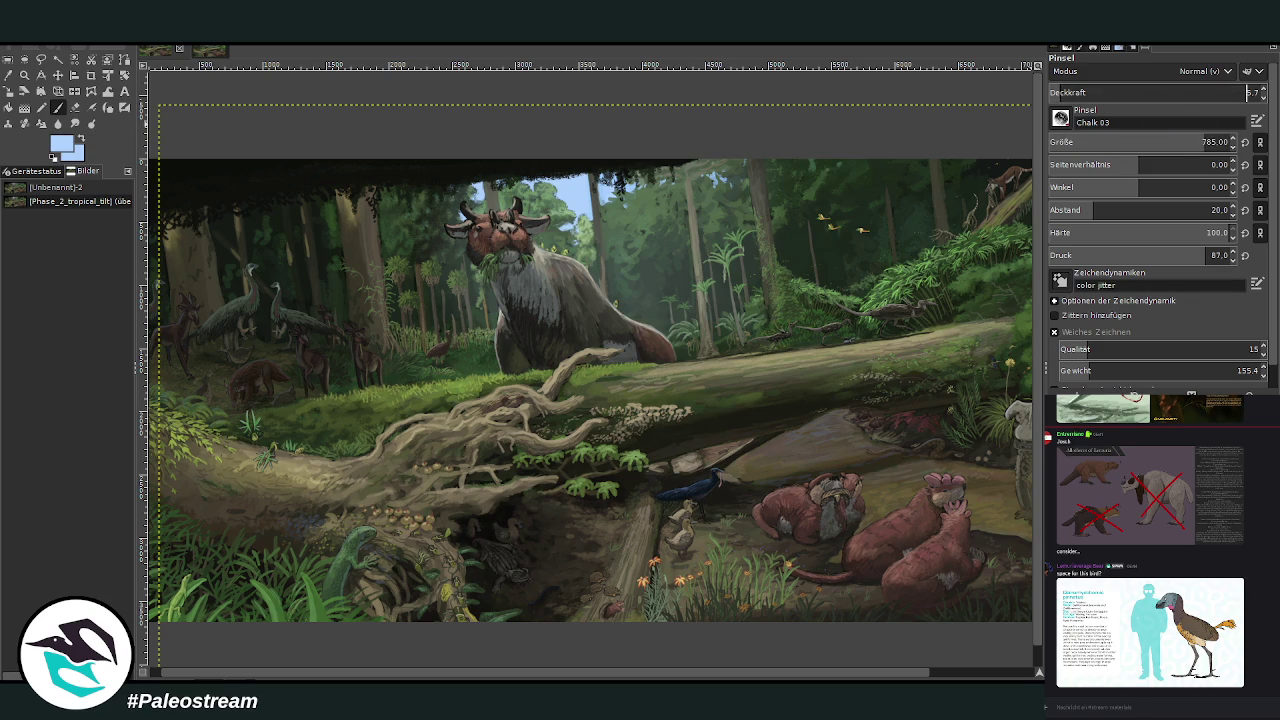
key(Page_Up)
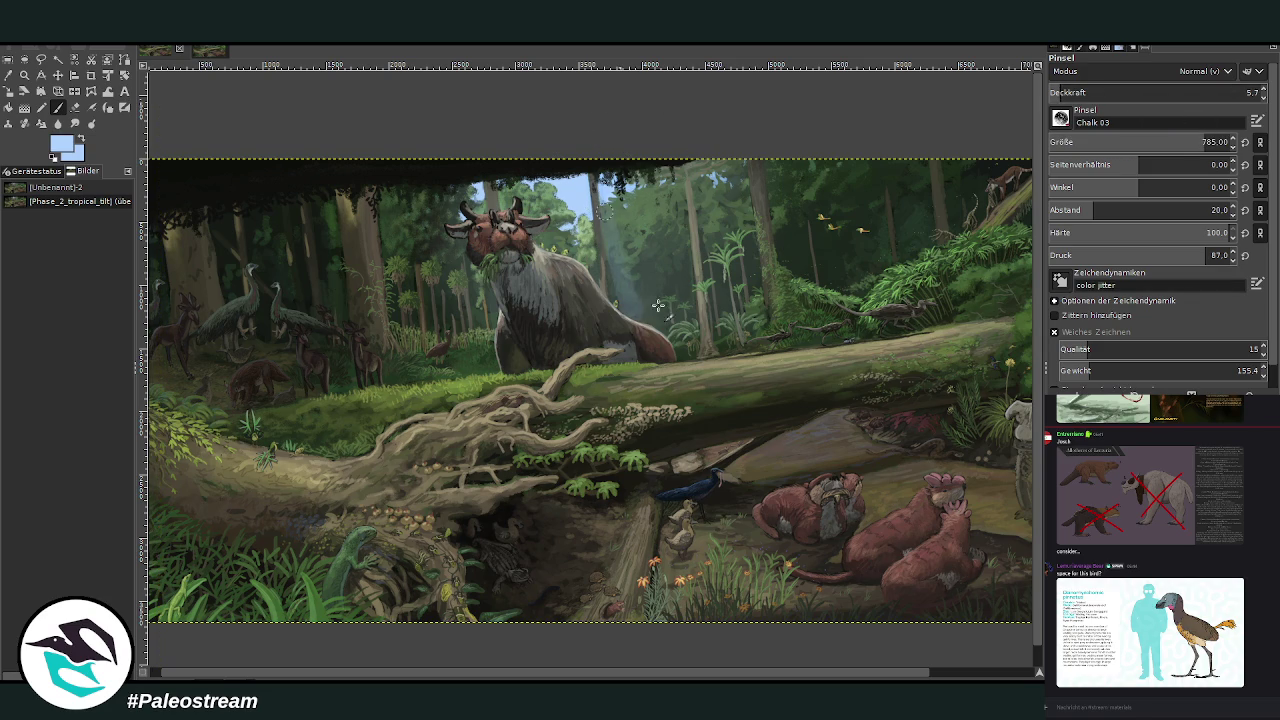
click(1164, 141)
click(1060, 93)
click(1057, 93)
Step: Paint faint blue and pale-yellow haze over the background trees, then smudge the left trees
mouse_move(844, 321)
mouse_down()
mouse_move(855, 287)
mouse_move(953, 197)
mouse_move(962, 212)
mouse_move(882, 195)
mouse_move(821, 307)
mouse_up()
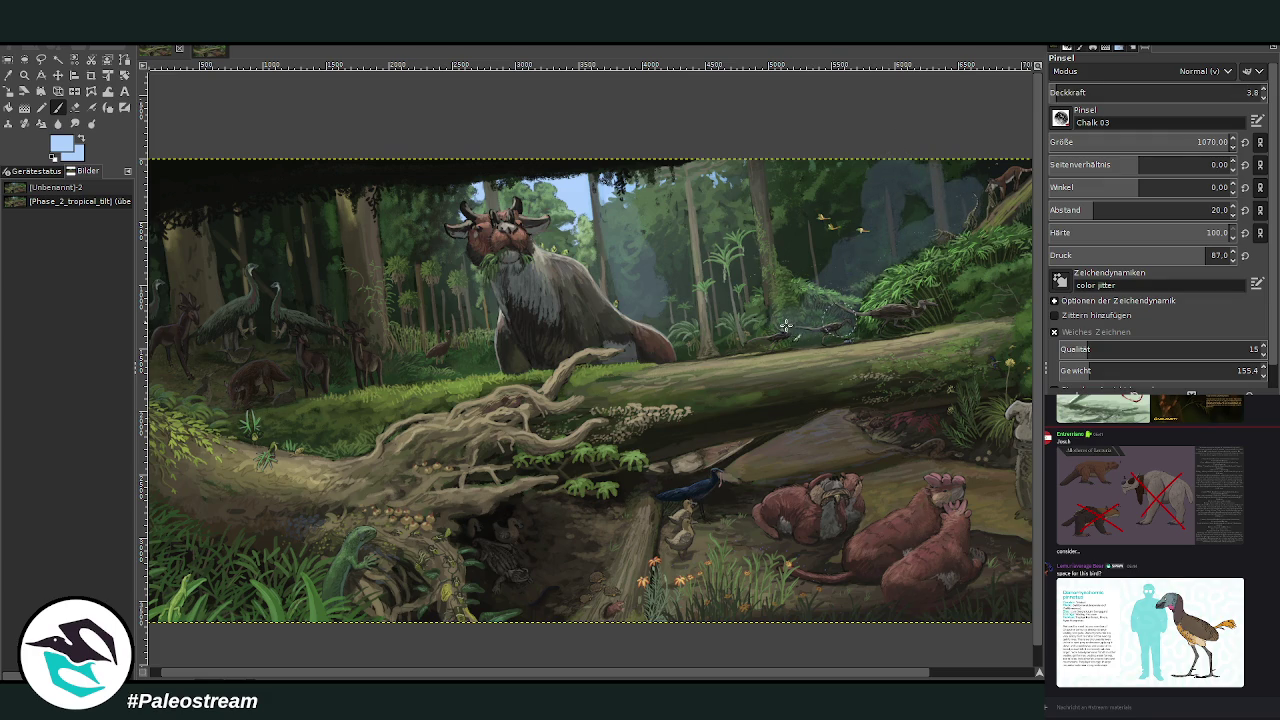
mouse_move(647, 344)
mouse_down()
mouse_move(680, 300)
mouse_move(790, 265)
mouse_move(850, 210)
mouse_up()
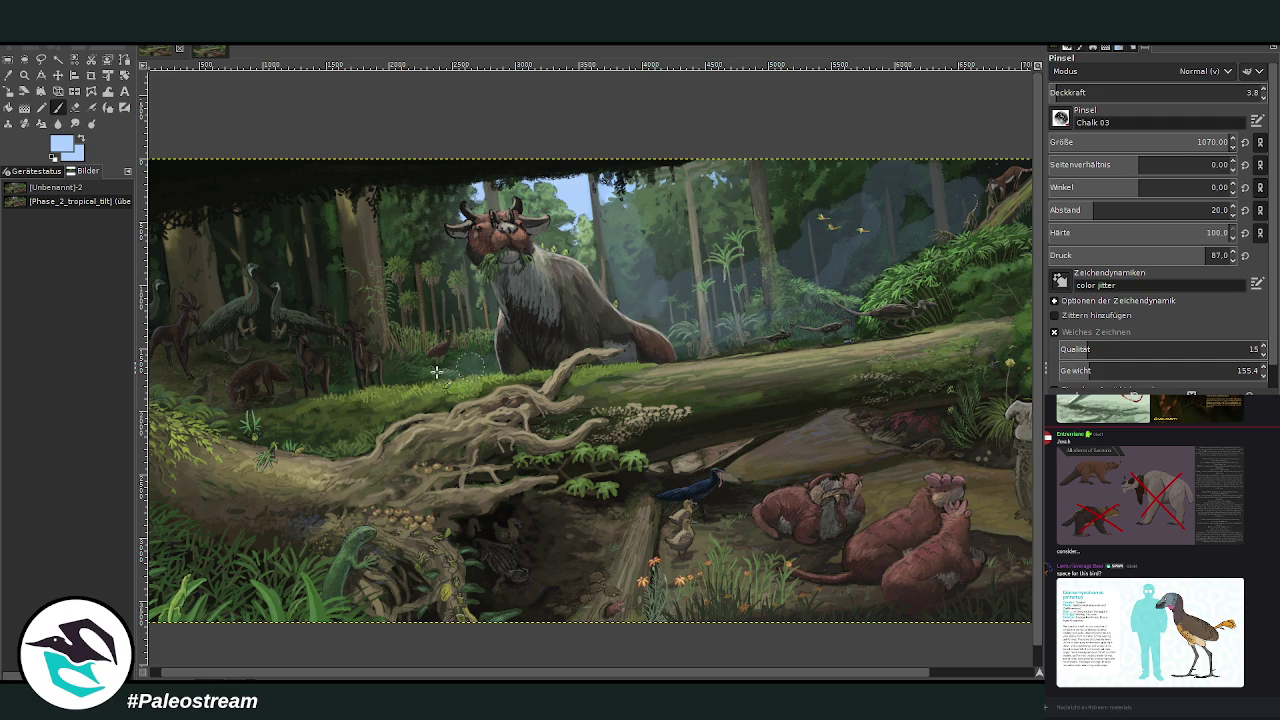
click(1058, 91)
mouse_move(366, 336)
mouse_down()
mouse_move(334, 286)
mouse_move(423, 320)
mouse_move(490, 270)
mouse_up()
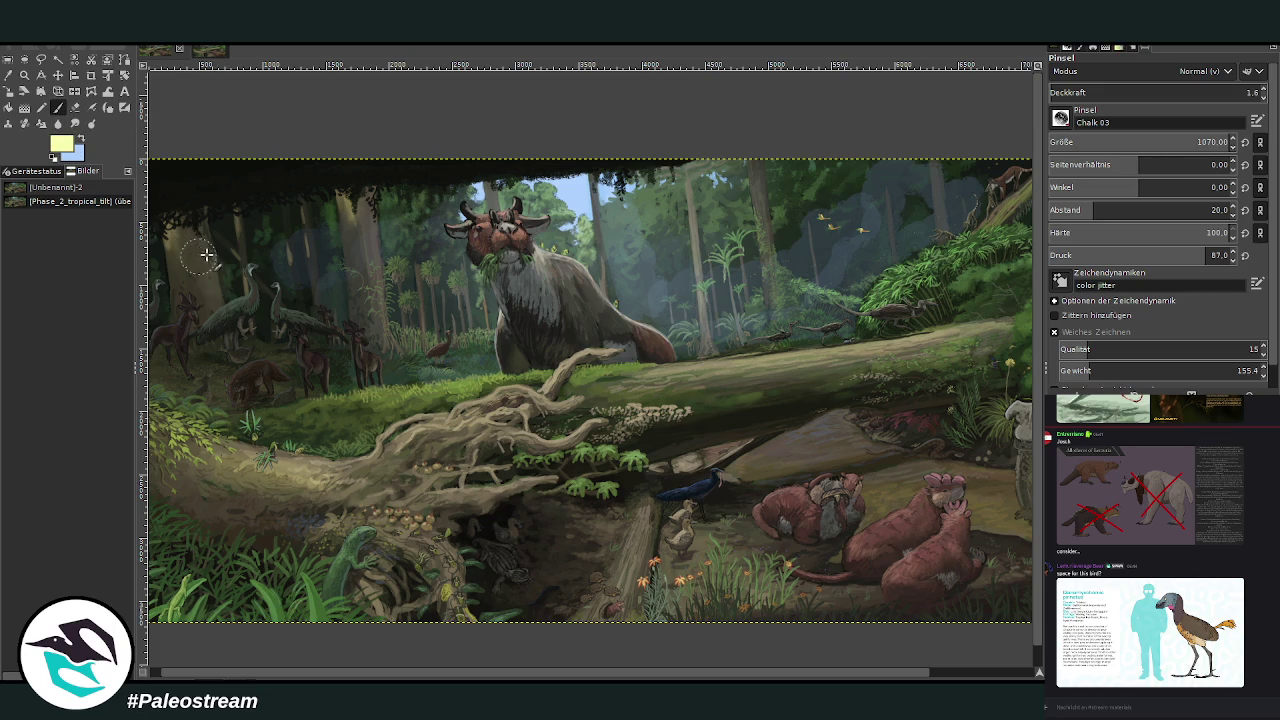
drag(336, 218, 654, 265)
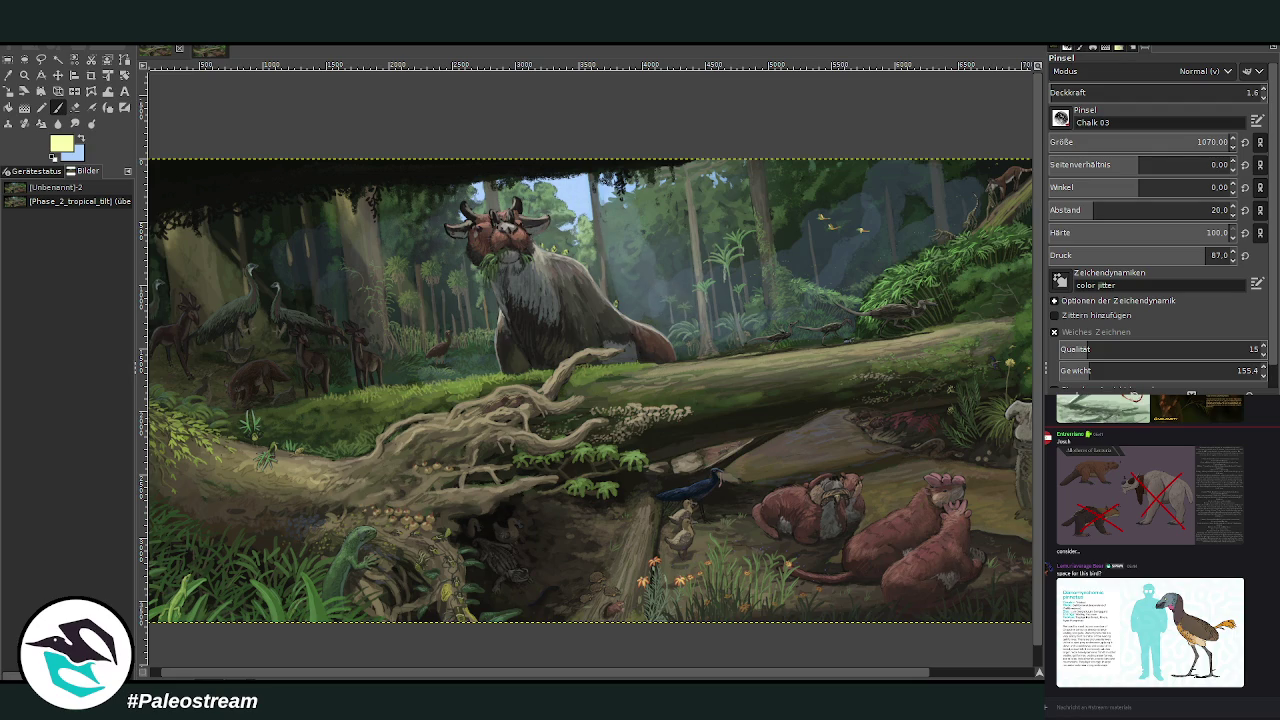
click(75, 123)
mouse_move(175, 245)
mouse_down()
mouse_move(234, 289)
mouse_move(363, 225)
mouse_up()
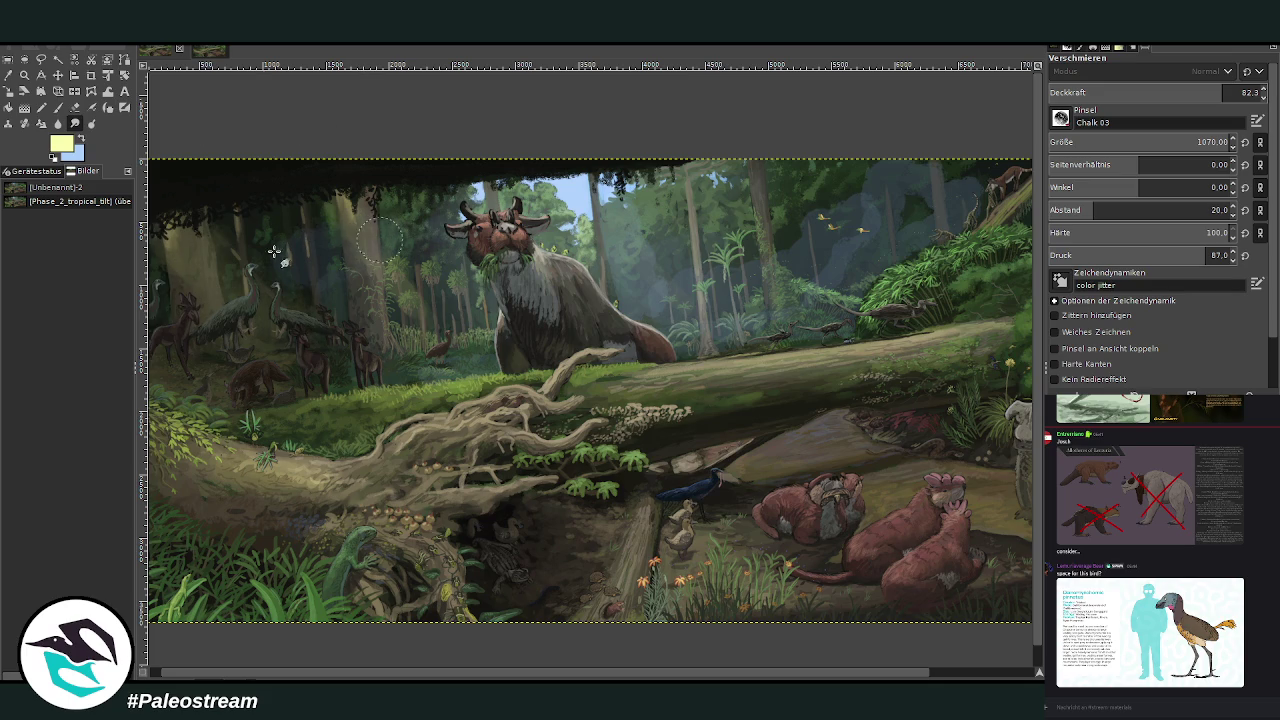
Step: Smudge the background trees with a size-1229, 64-strength brush, checking the zoomed-out view
click(1200, 142)
click(1184, 92)
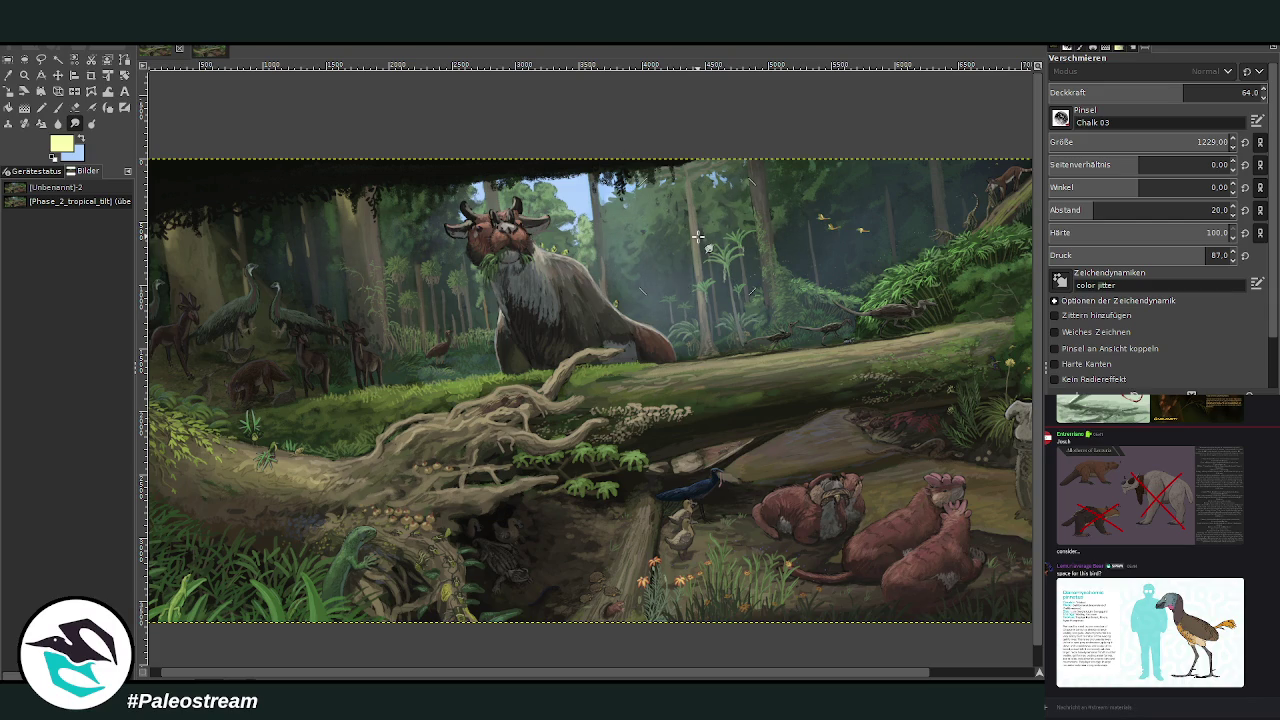
key(minus)
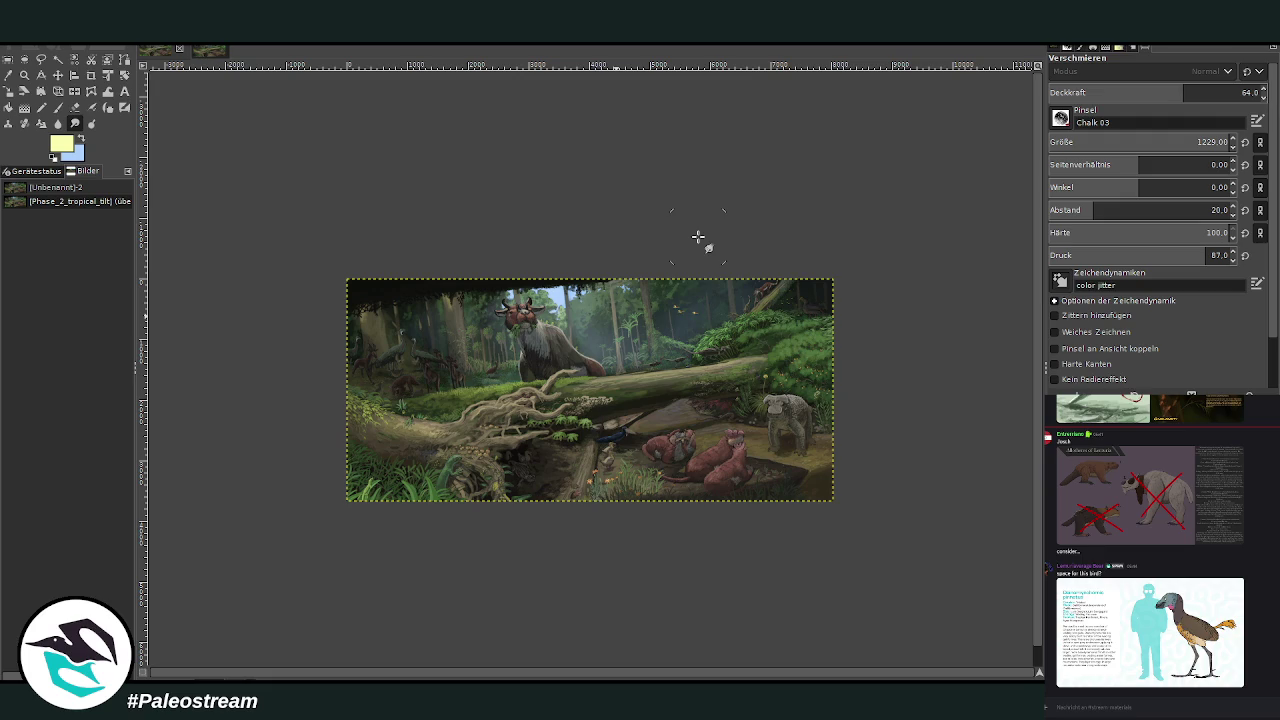
click(24, 75)
drag(286, 230, 834, 528)
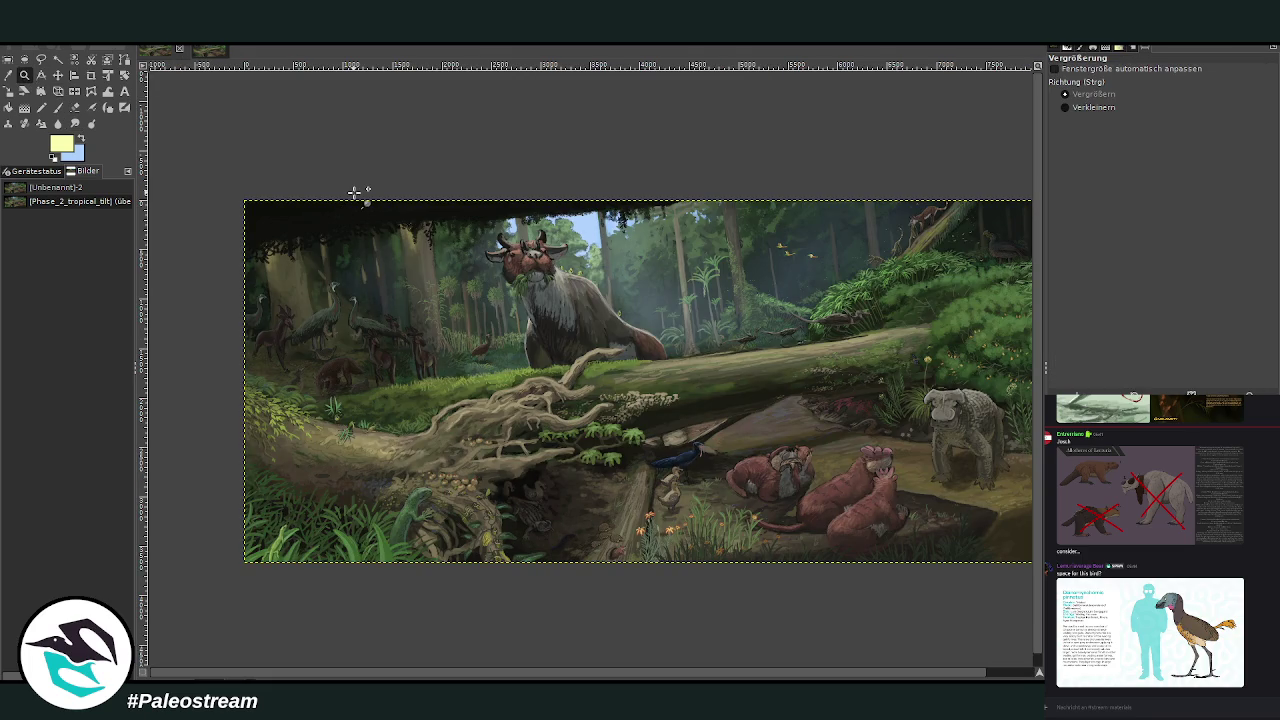
key(s)
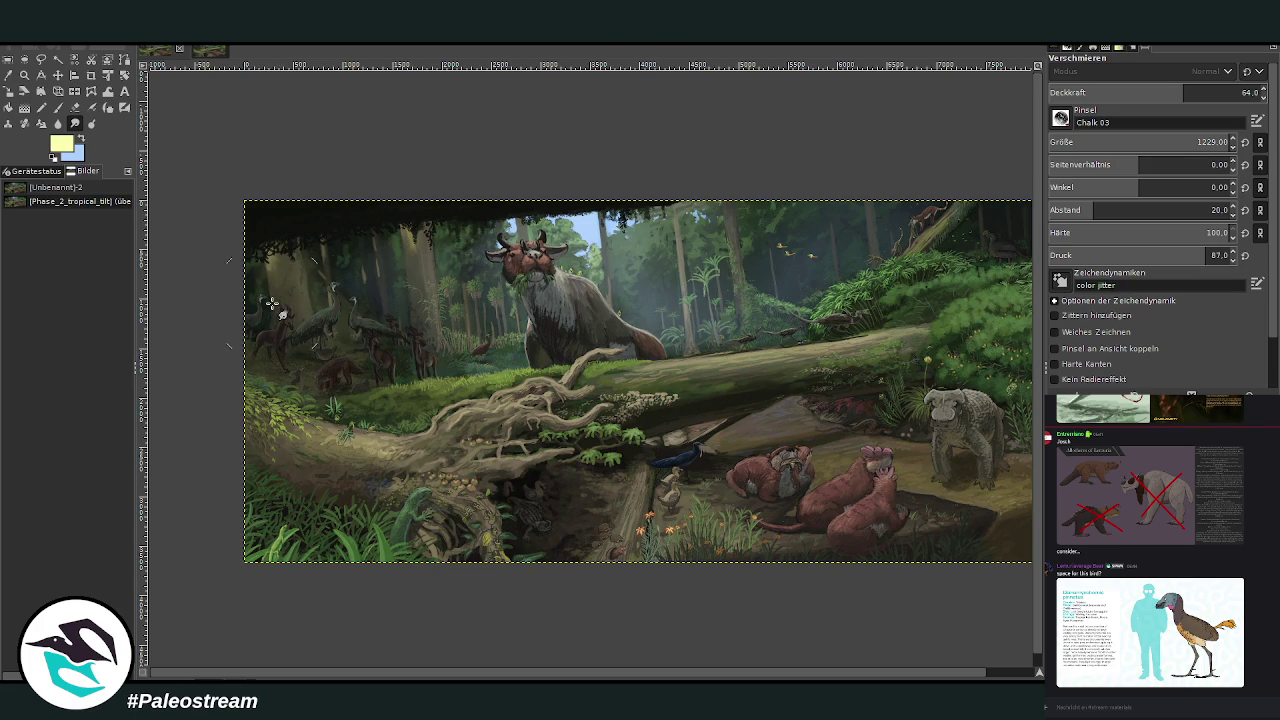
key(p)
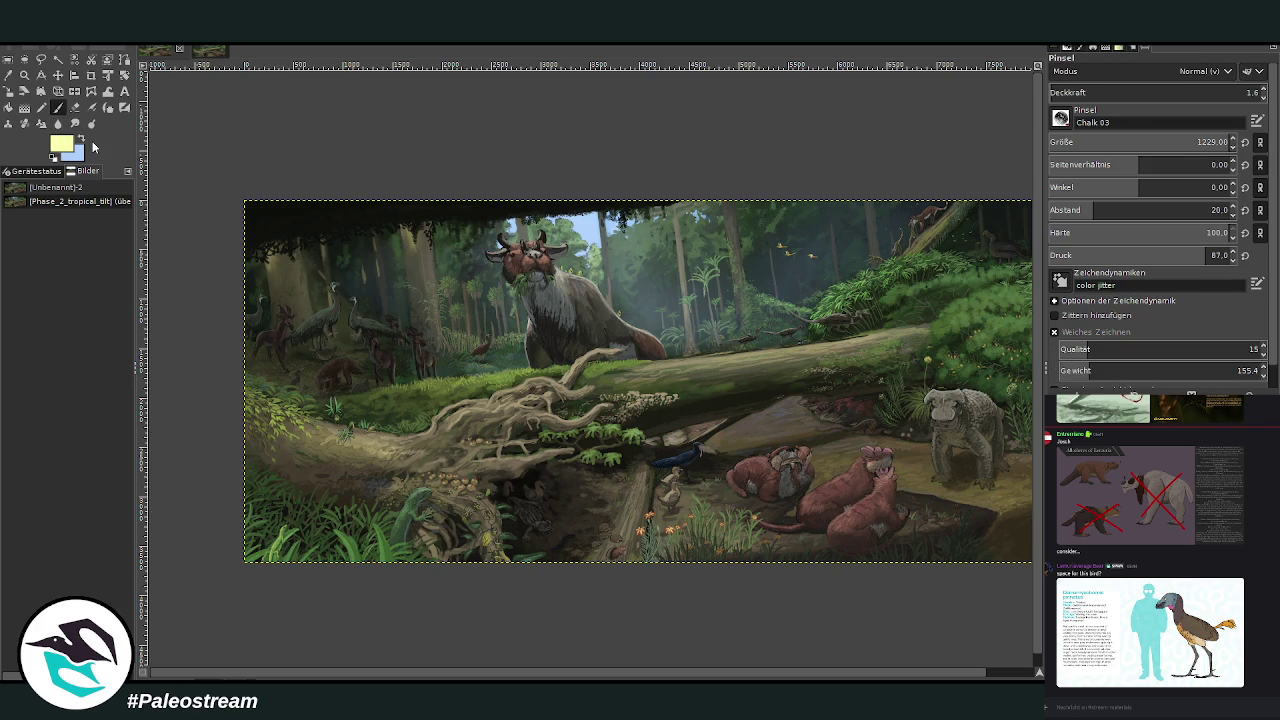
Step: Choose a dark green-black colour and set the brush opacity to 11.7
ctrl+click(1015, 420)
key(ctrl+z)
click(1075, 92)
click(1069, 92)
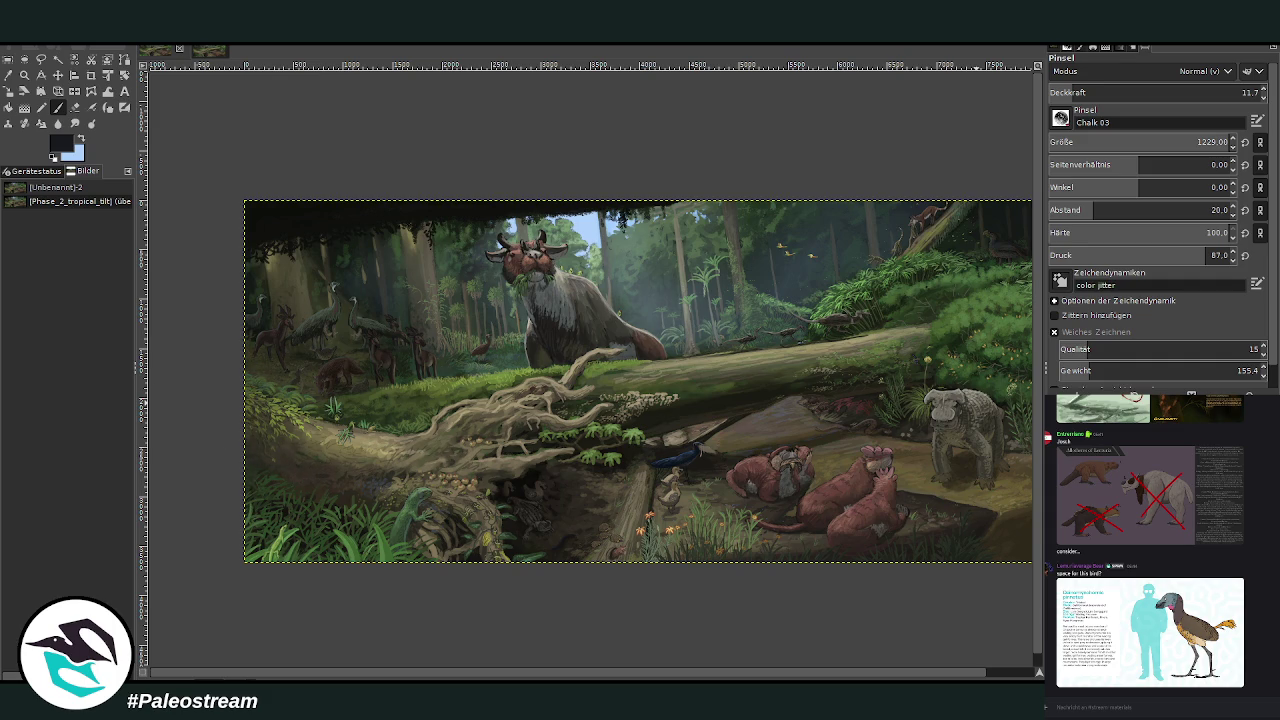
key(minus)
key(minus)
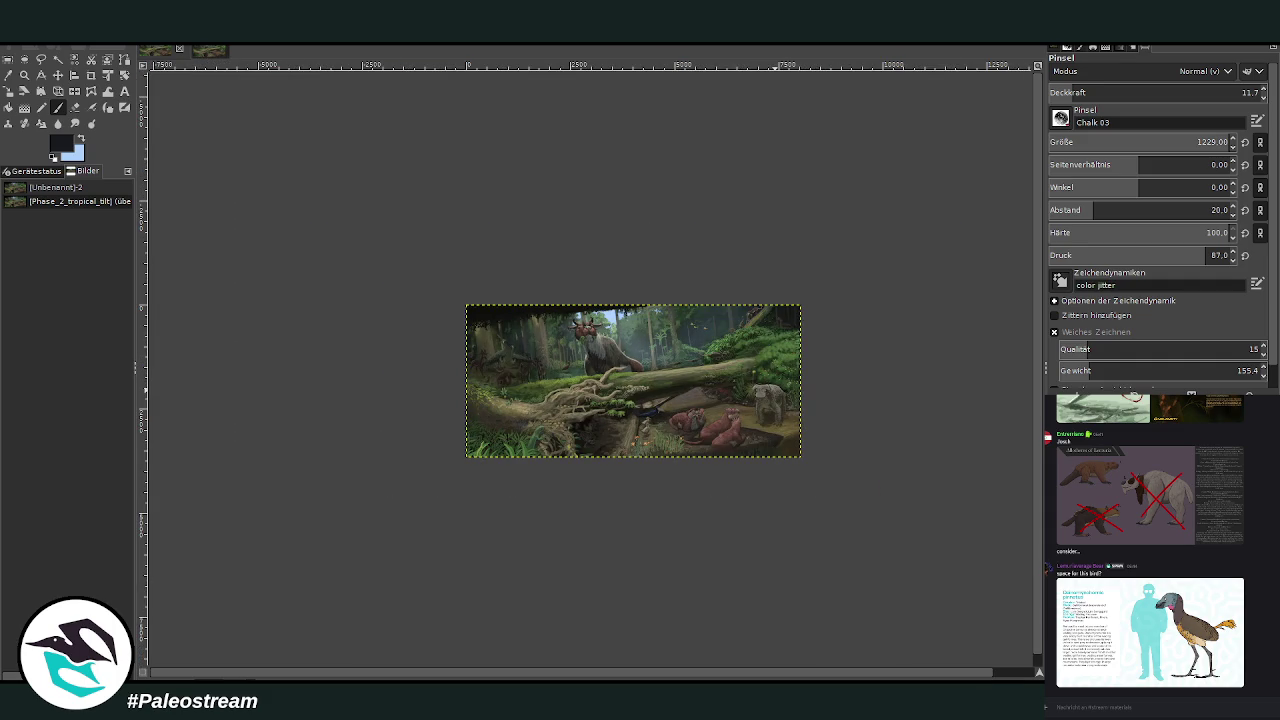
click(25, 75)
drag(408, 250, 806, 482)
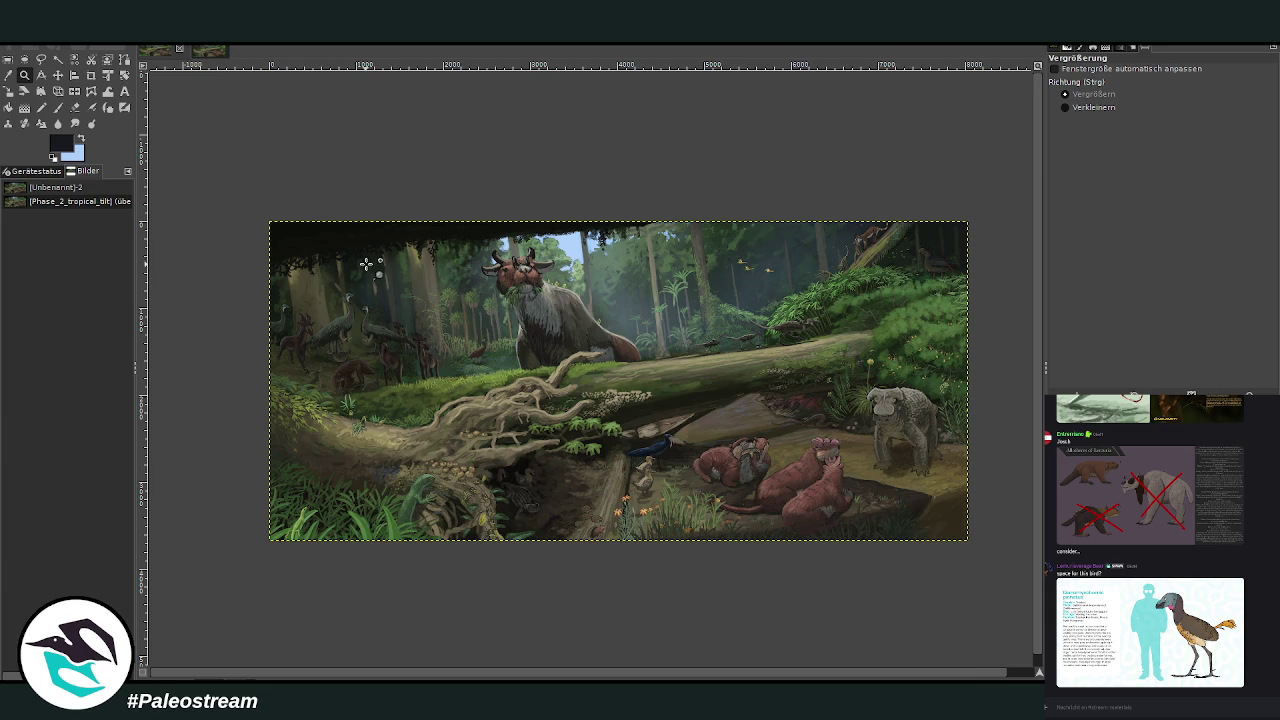
key(p)
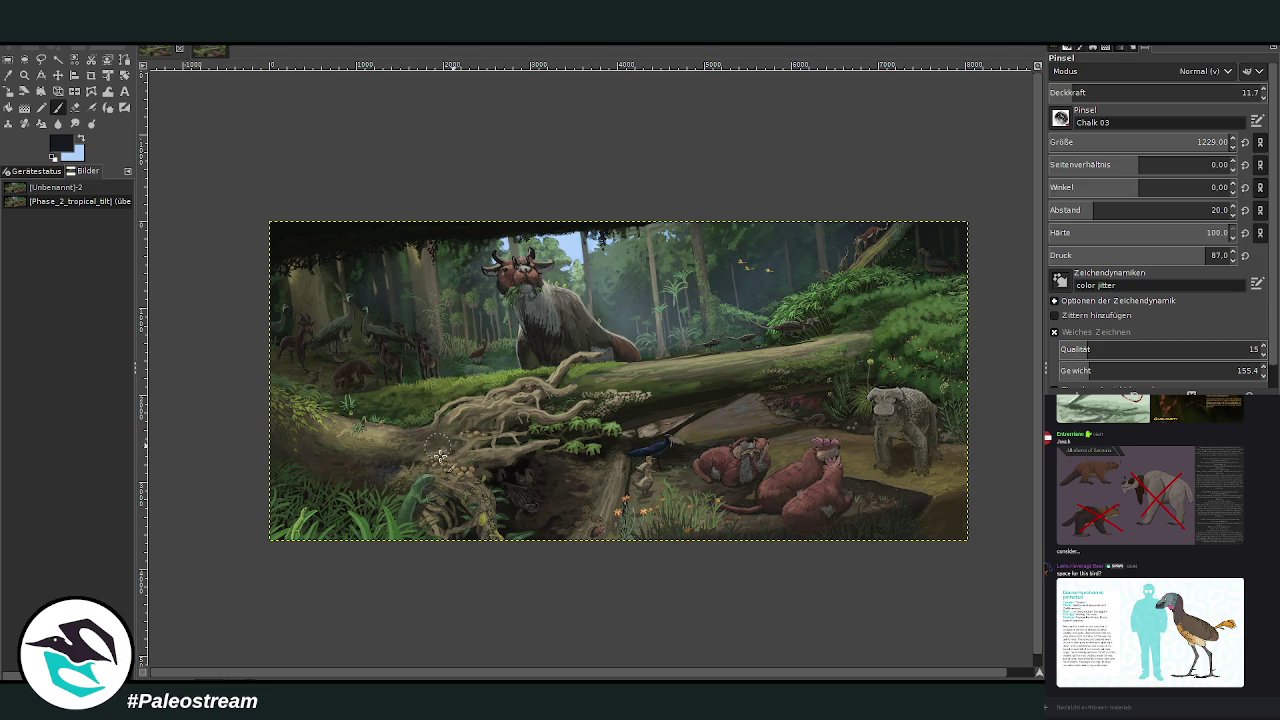
Step: Zoom into the right side and set the brush to 15.5 opacity and size 572
key(minus)
key(minus)
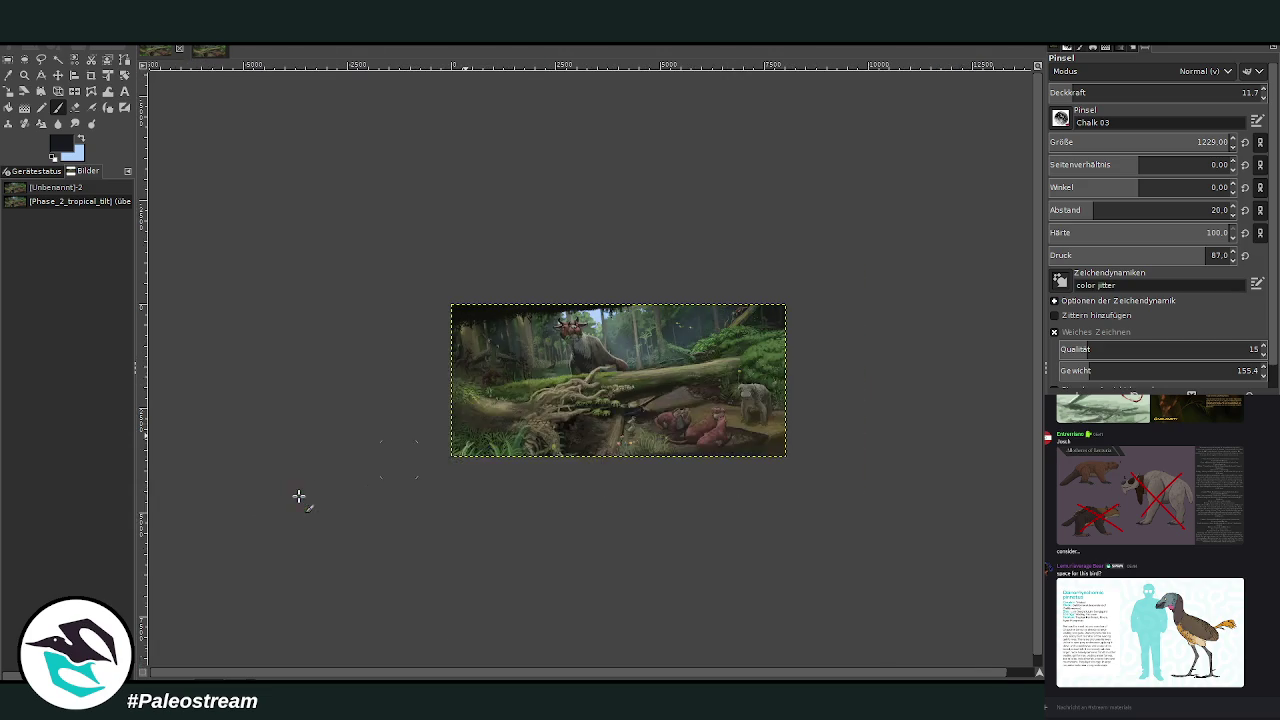
key(minus)
click(24, 75)
drag(482, 316, 700, 414)
drag(568, 197, 911, 523)
key(p)
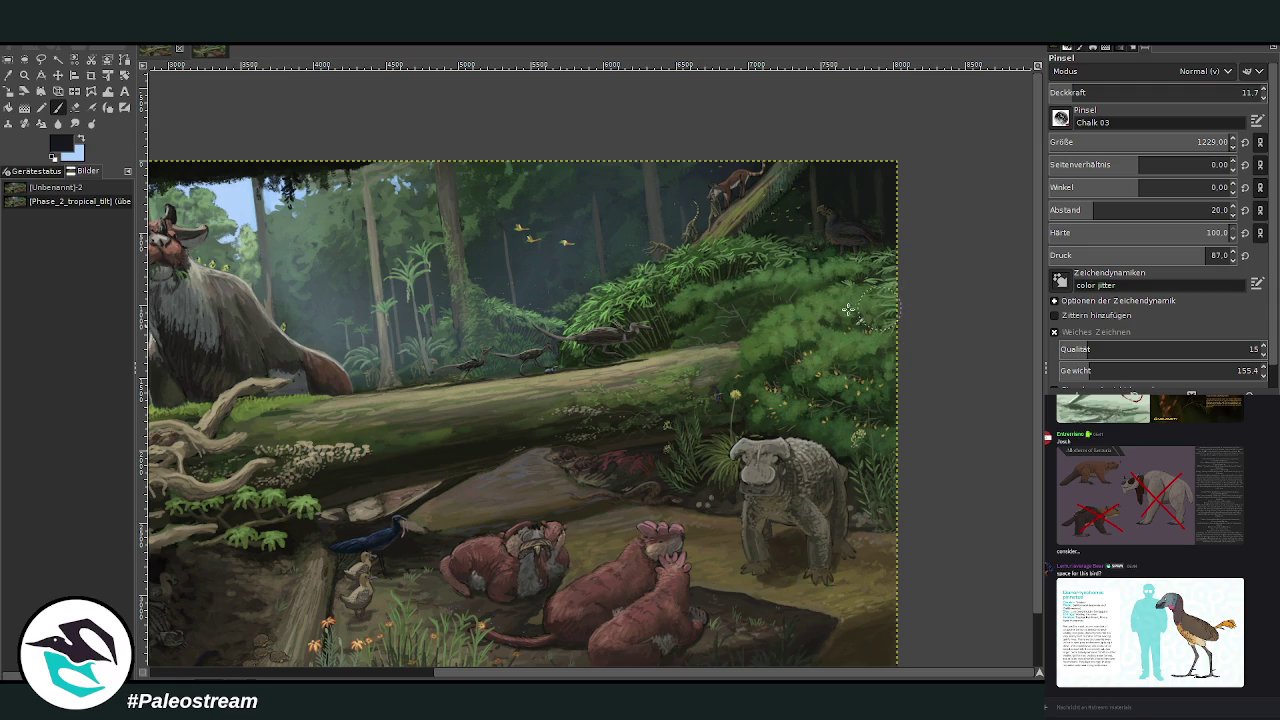
click(1079, 92)
click(1187, 148)
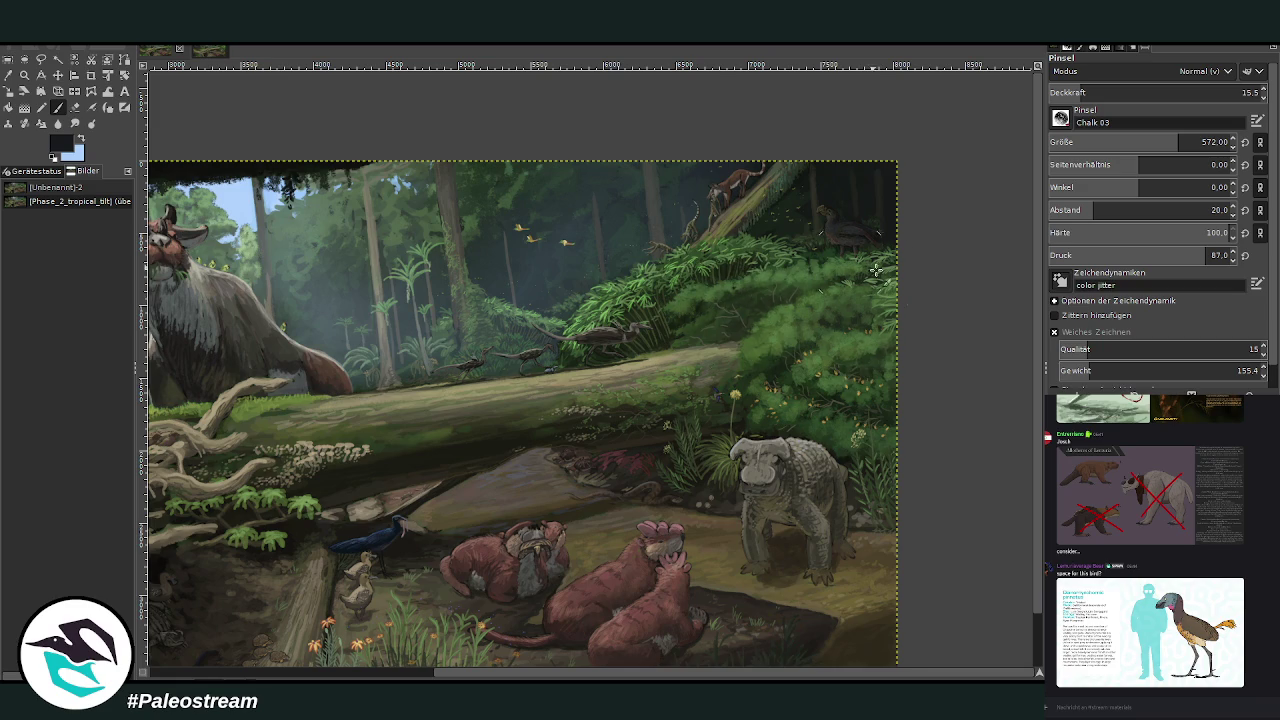
scroll(831, 347, down, 3)
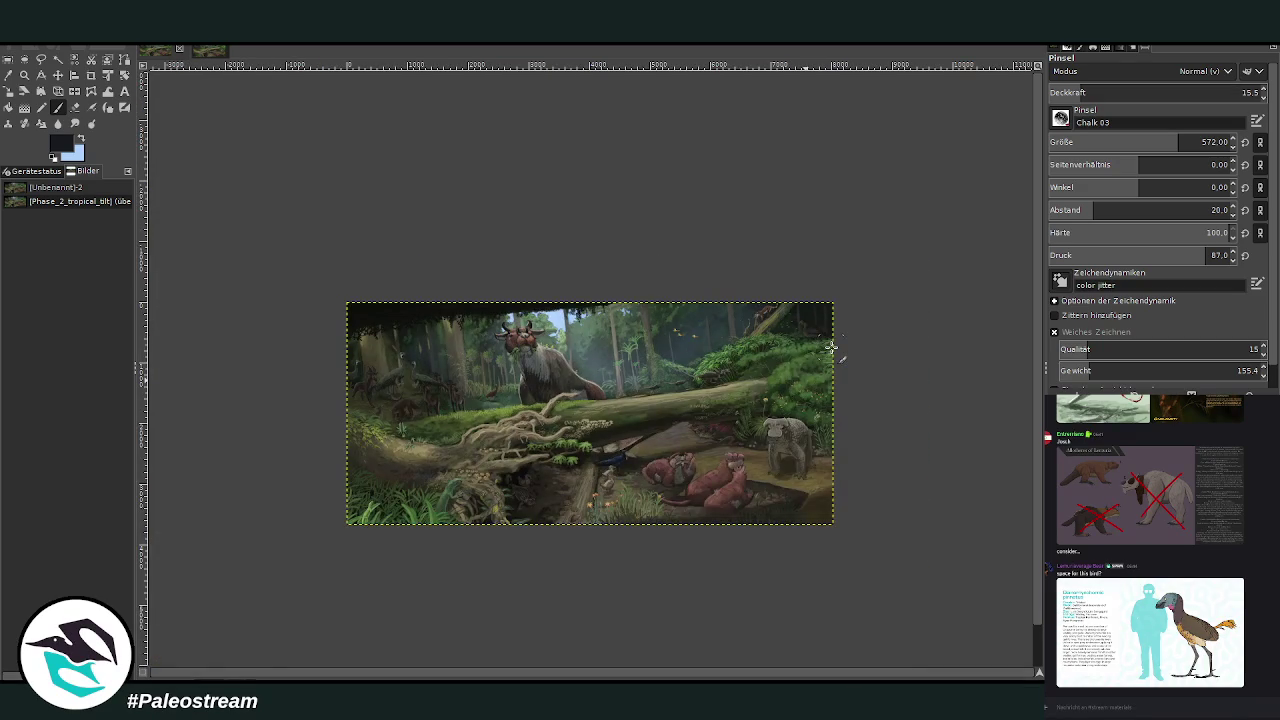
Step: Review the whole forest scene and lower the brush opacity to 12.9
click(24, 74)
drag(288, 271, 762, 516)
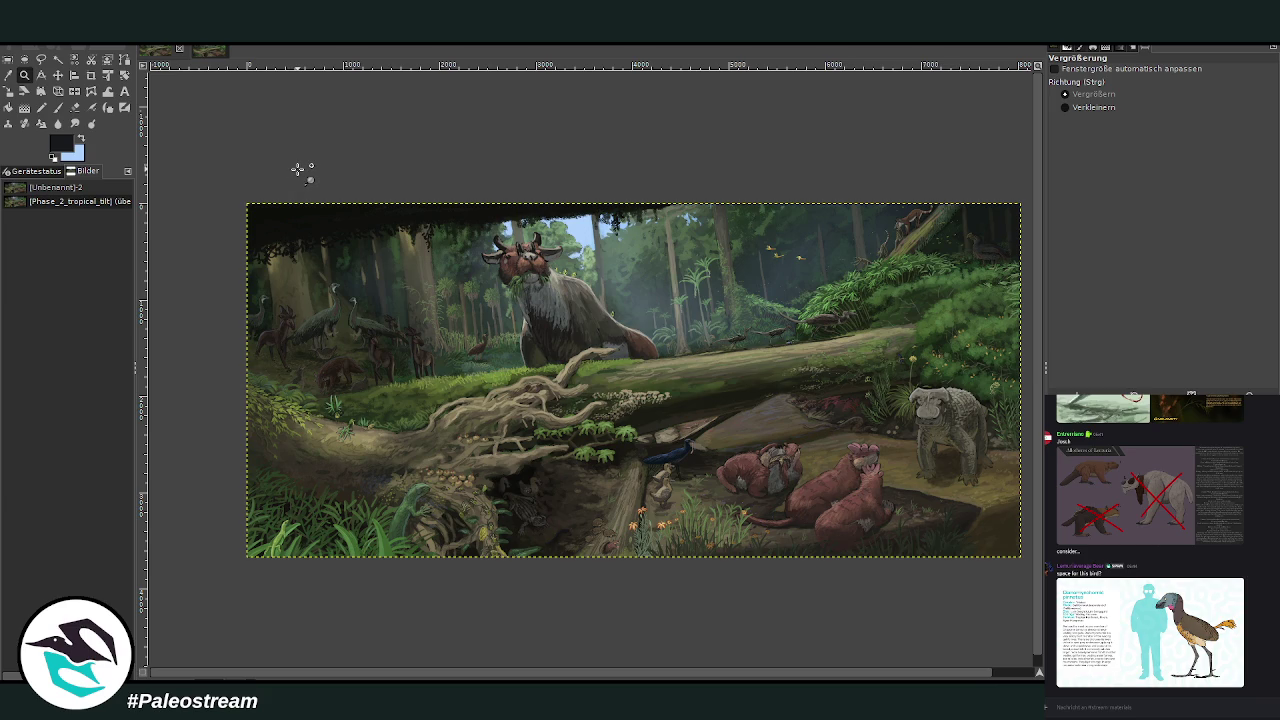
key(minus)
key(minus)
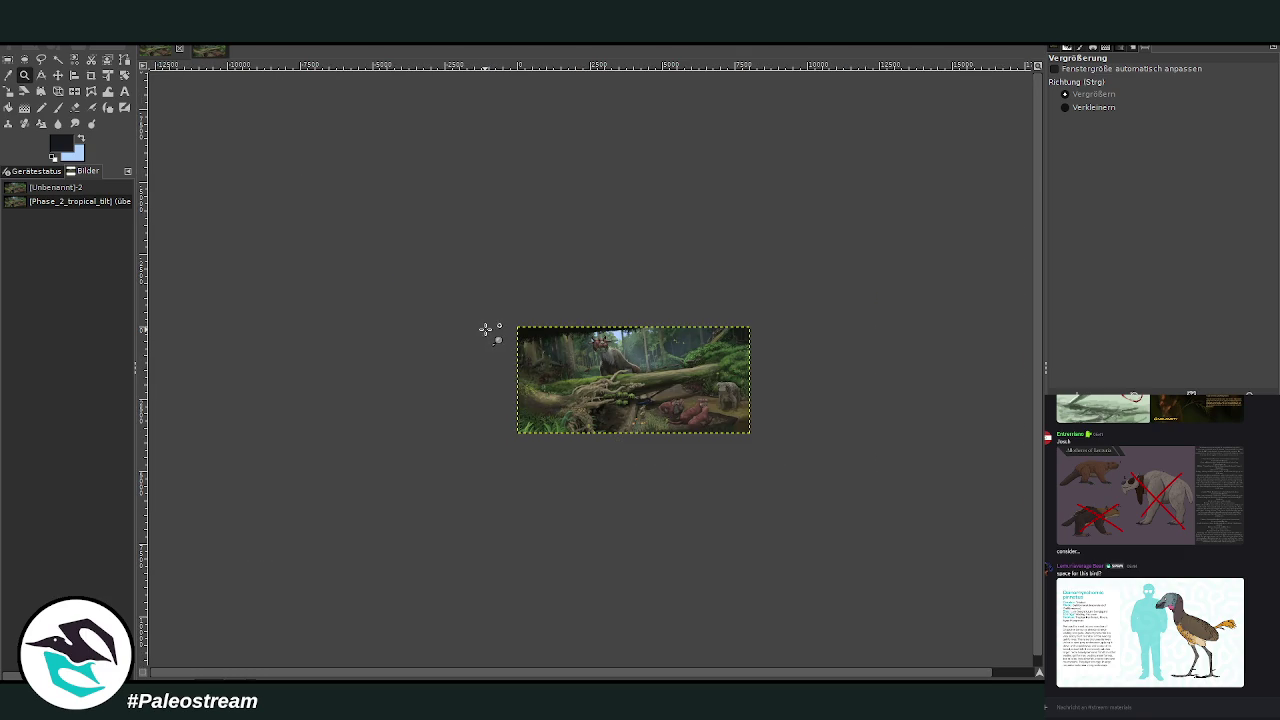
drag(484, 304, 720, 438)
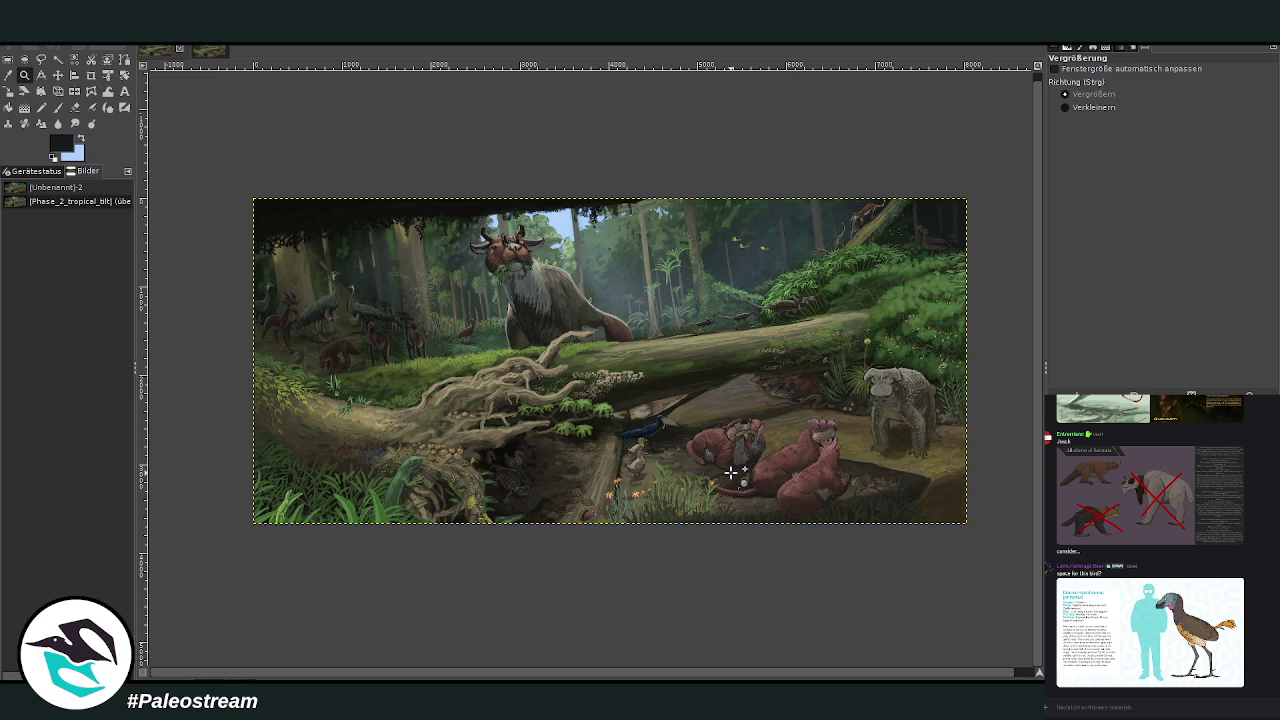
click(57, 107)
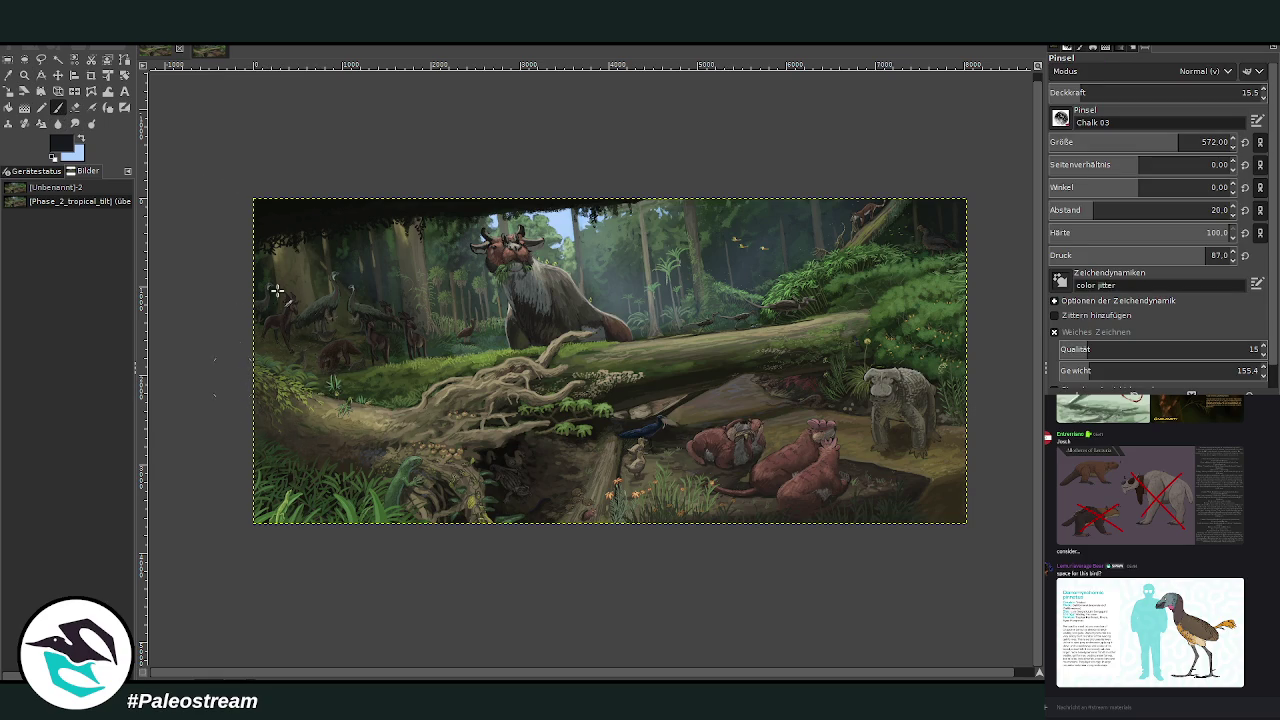
click(1078, 92)
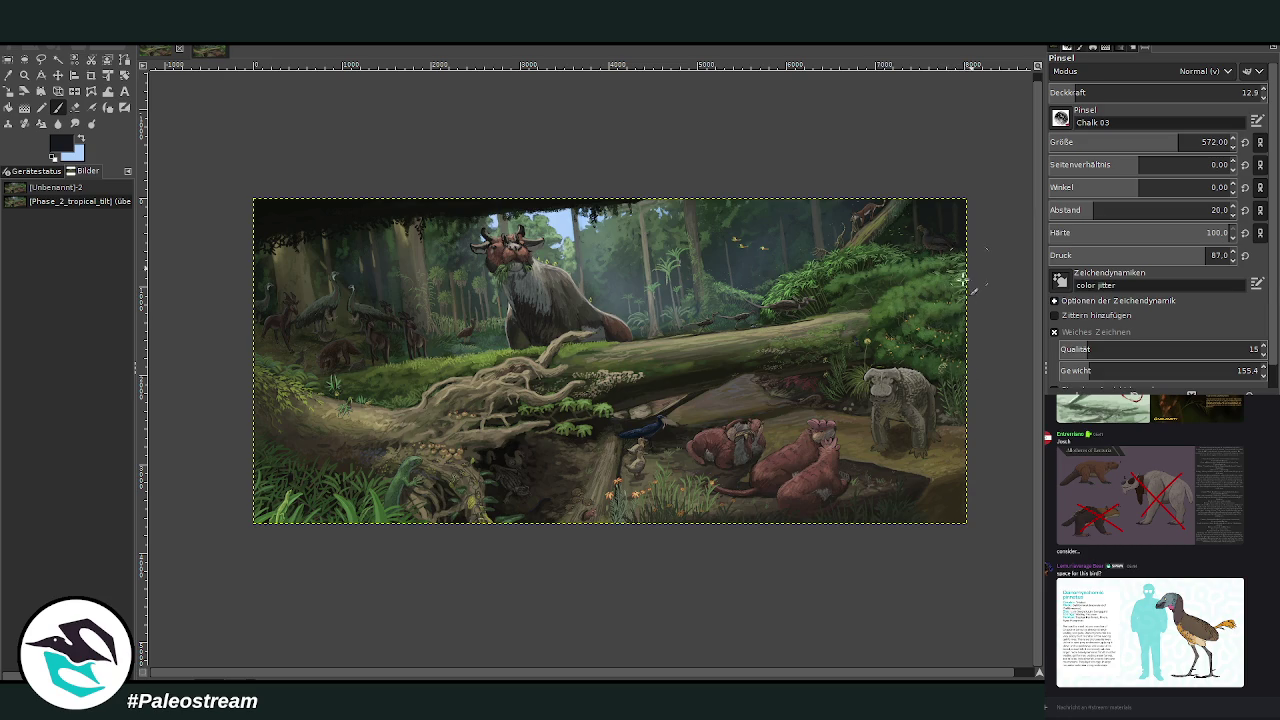
key(minus)
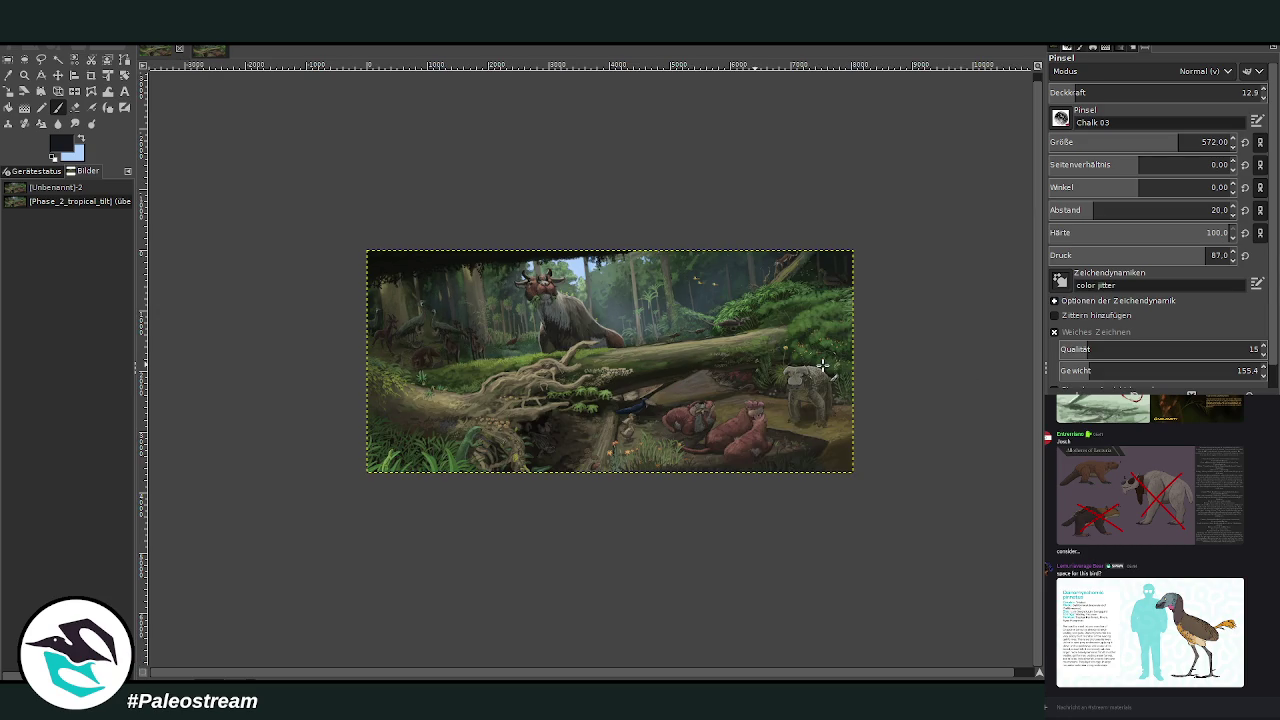
Step: Zoom the painting to fill the view and switch the stream chat's channel
key(z)
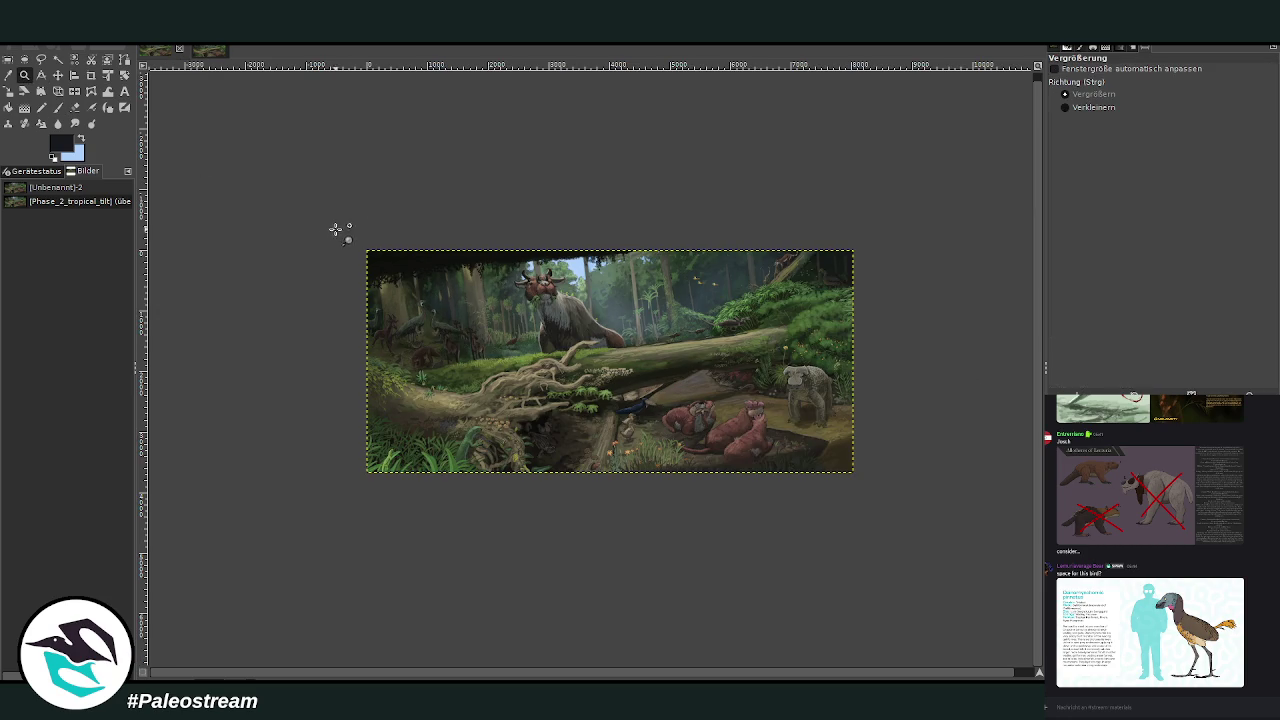
drag(334, 231, 873, 487)
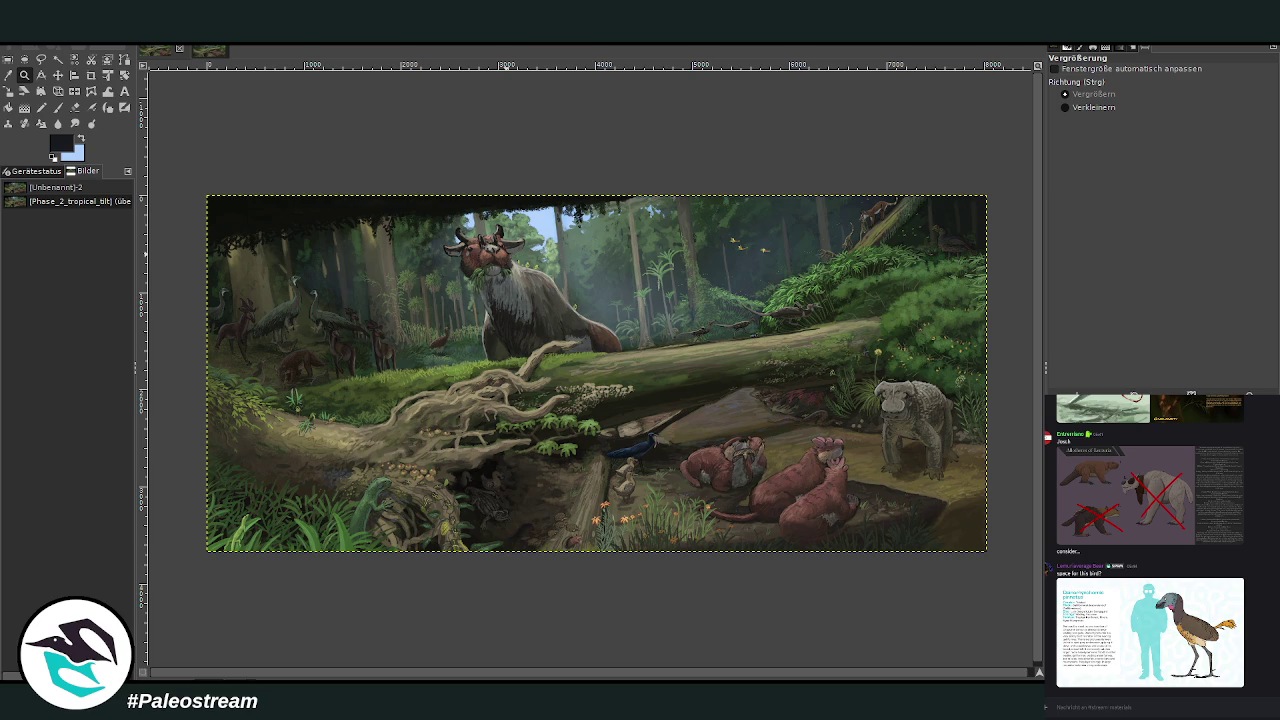
click(1158, 707)
key(alt+Down)
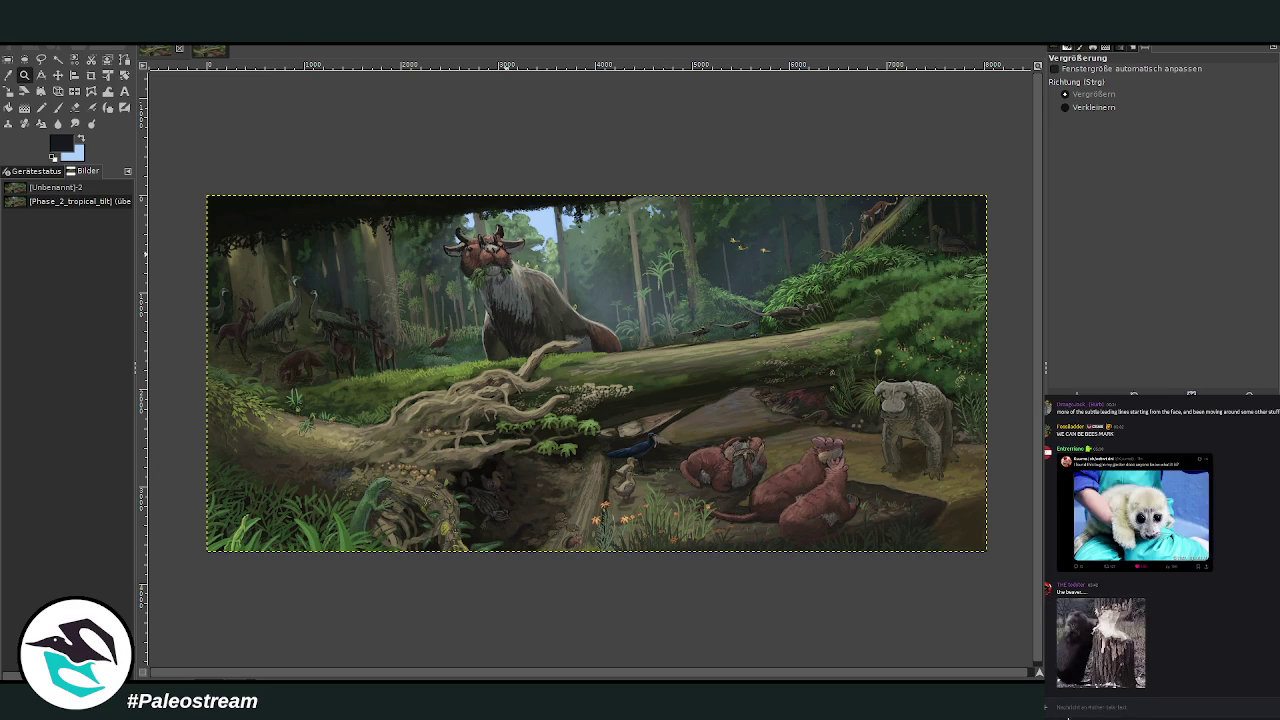
key(alt+Down)
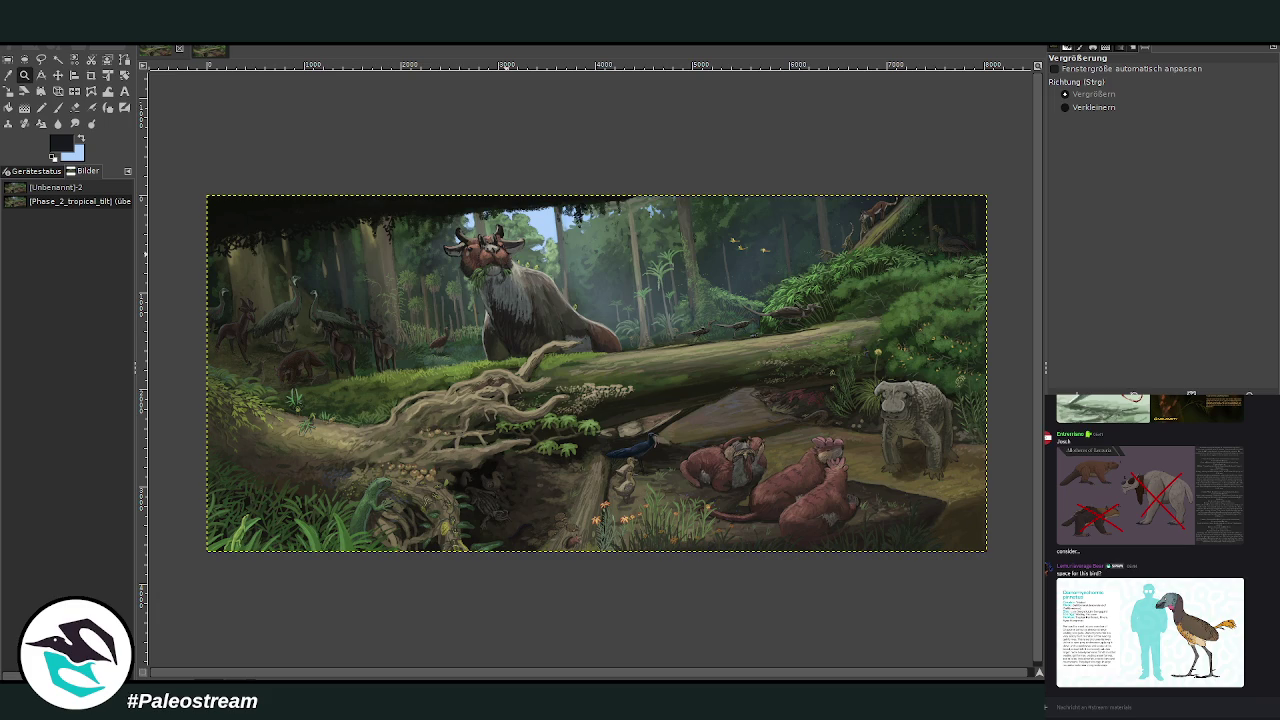
Step: Sample a dark olive colour and drag a haze gradient over the lower scene
key(o)
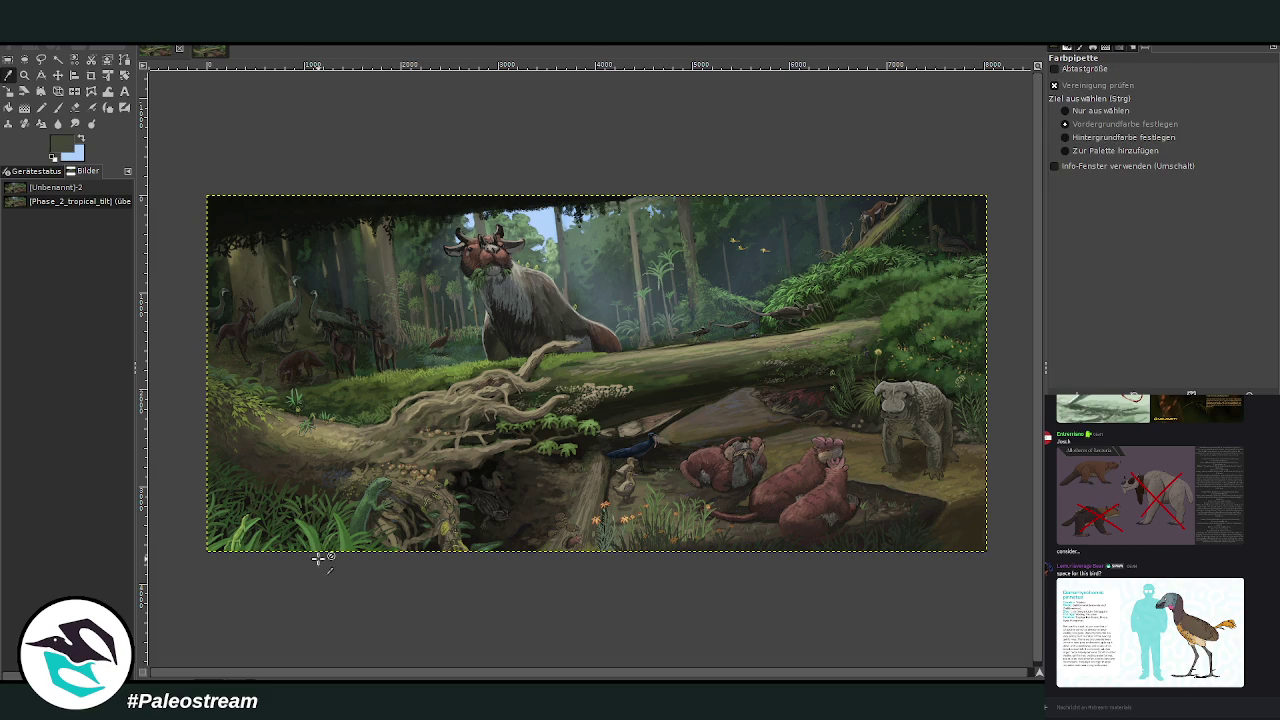
click(412, 250)
click(25, 108)
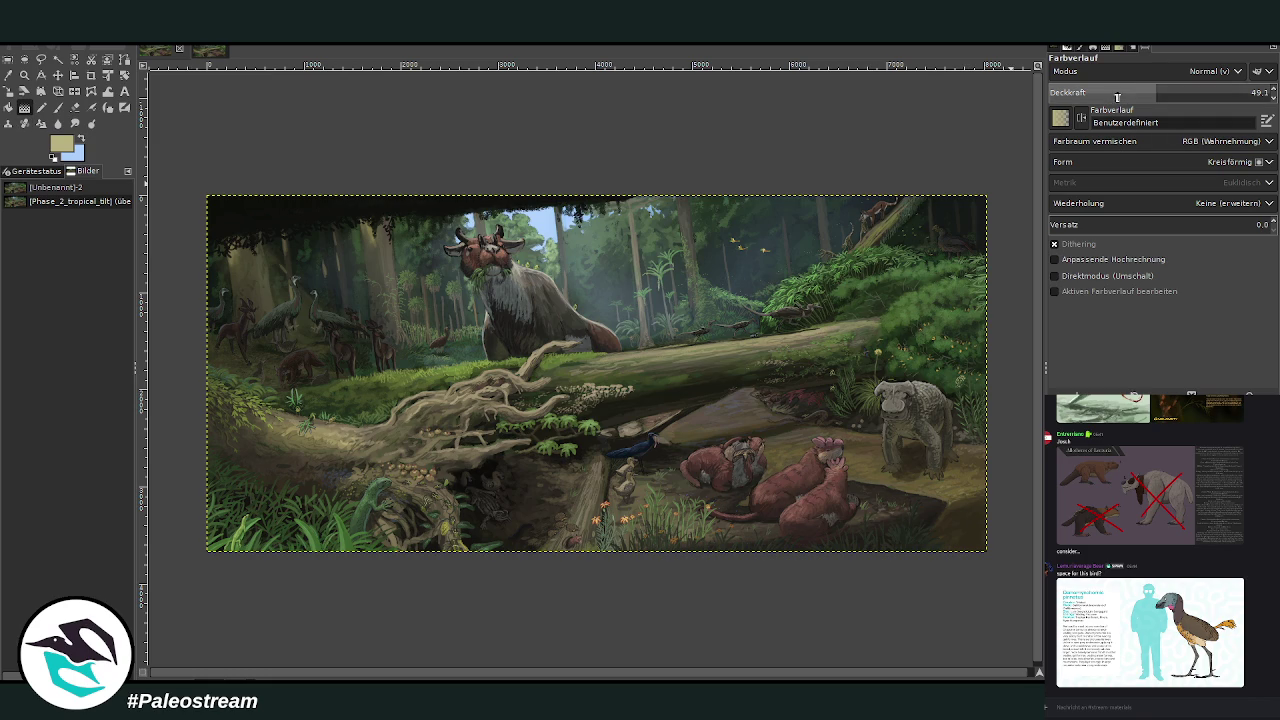
mouse_move(636, 410)
mouse_down()
mouse_move(812, 526)
mouse_move(876, 543)
mouse_up()
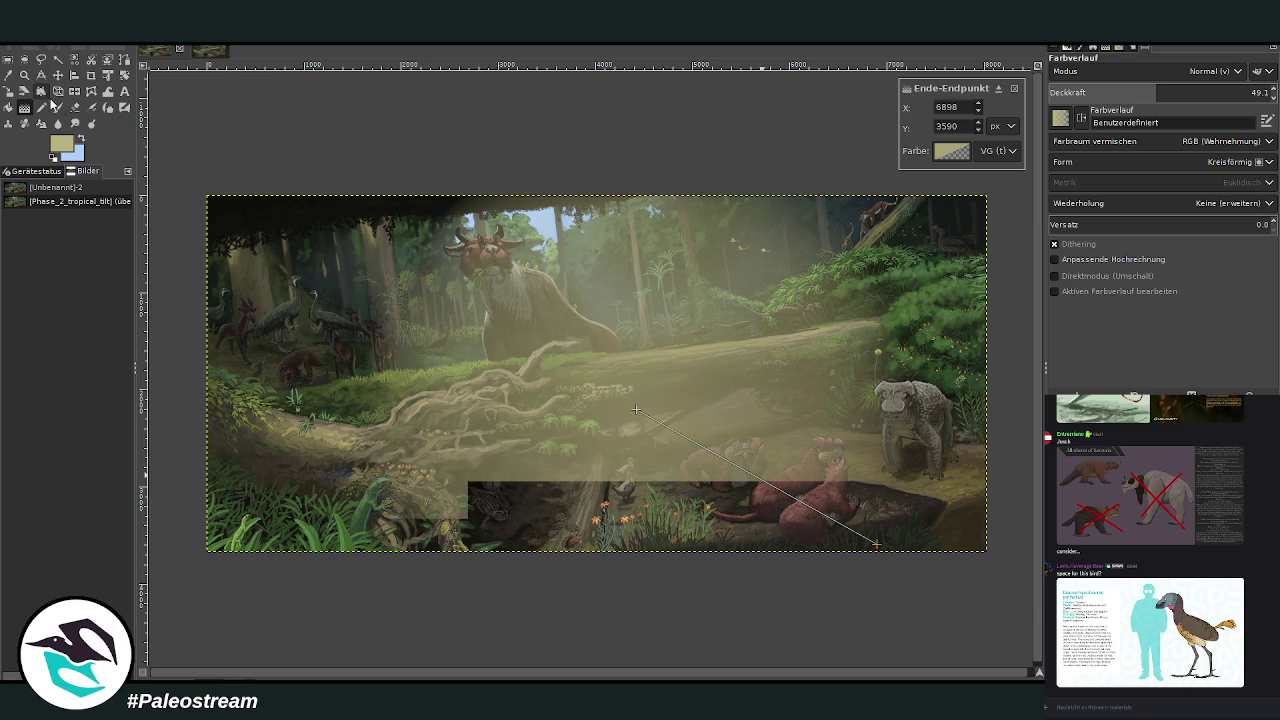
Step: Stretch the haze gradient to the lower-right corner, move its midpoint to 61.05, and apply it
click(57, 107)
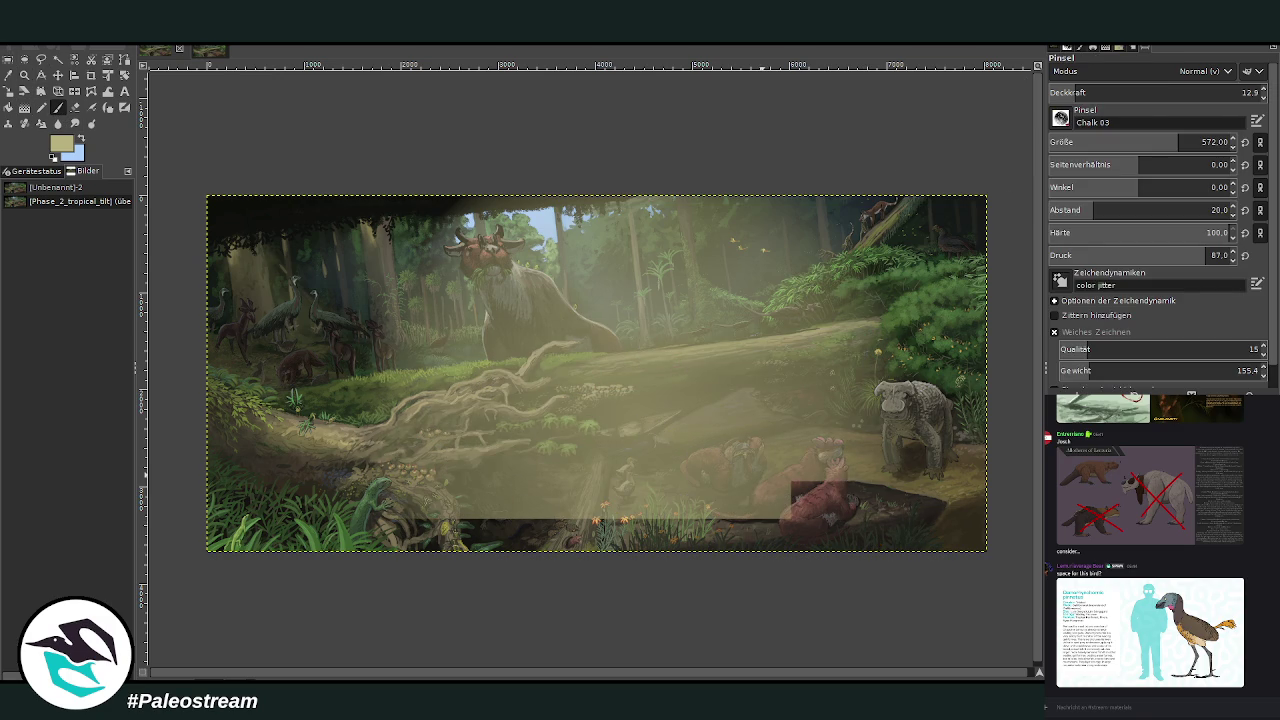
click(25, 107)
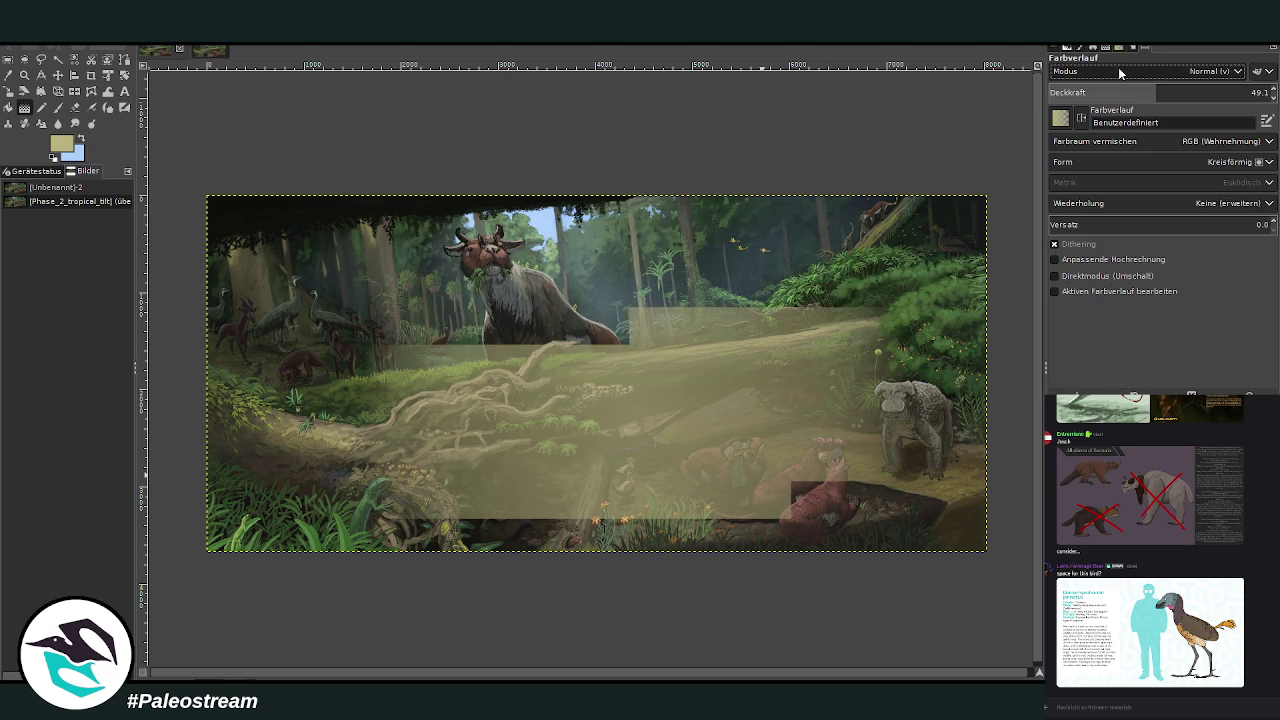
scroll(1114, 160, up, 1)
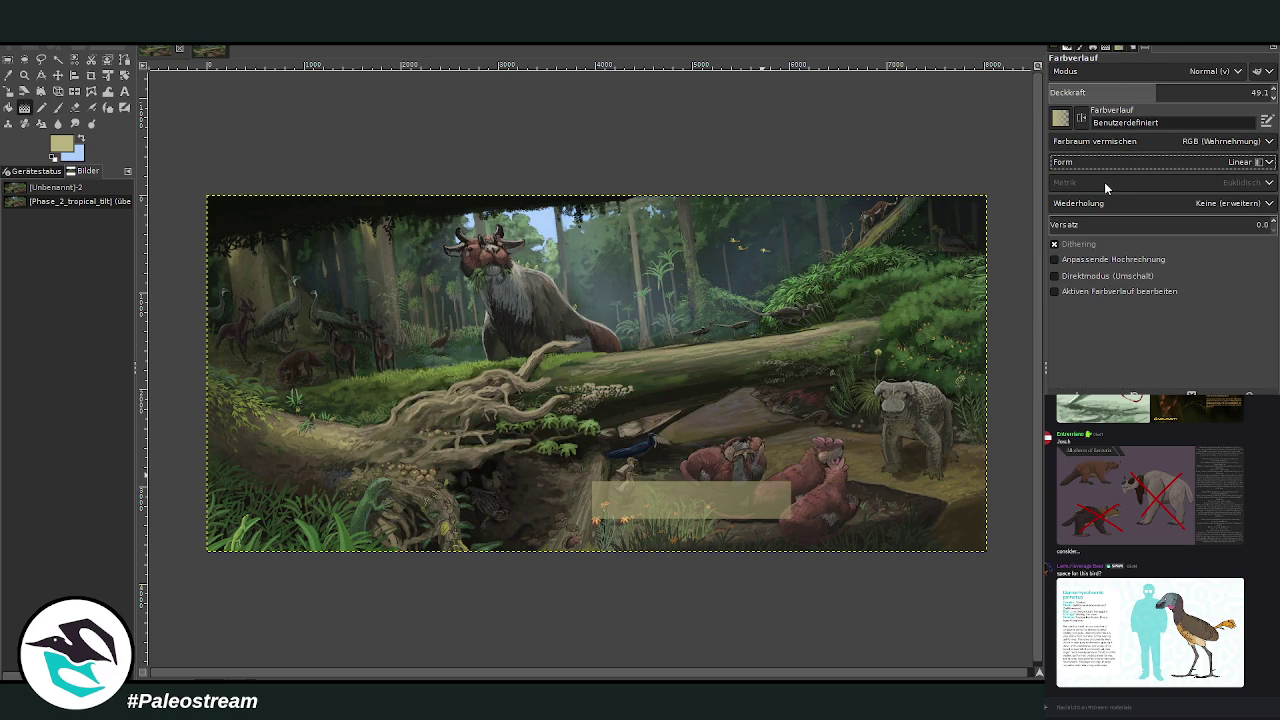
drag(705, 470, 965, 548)
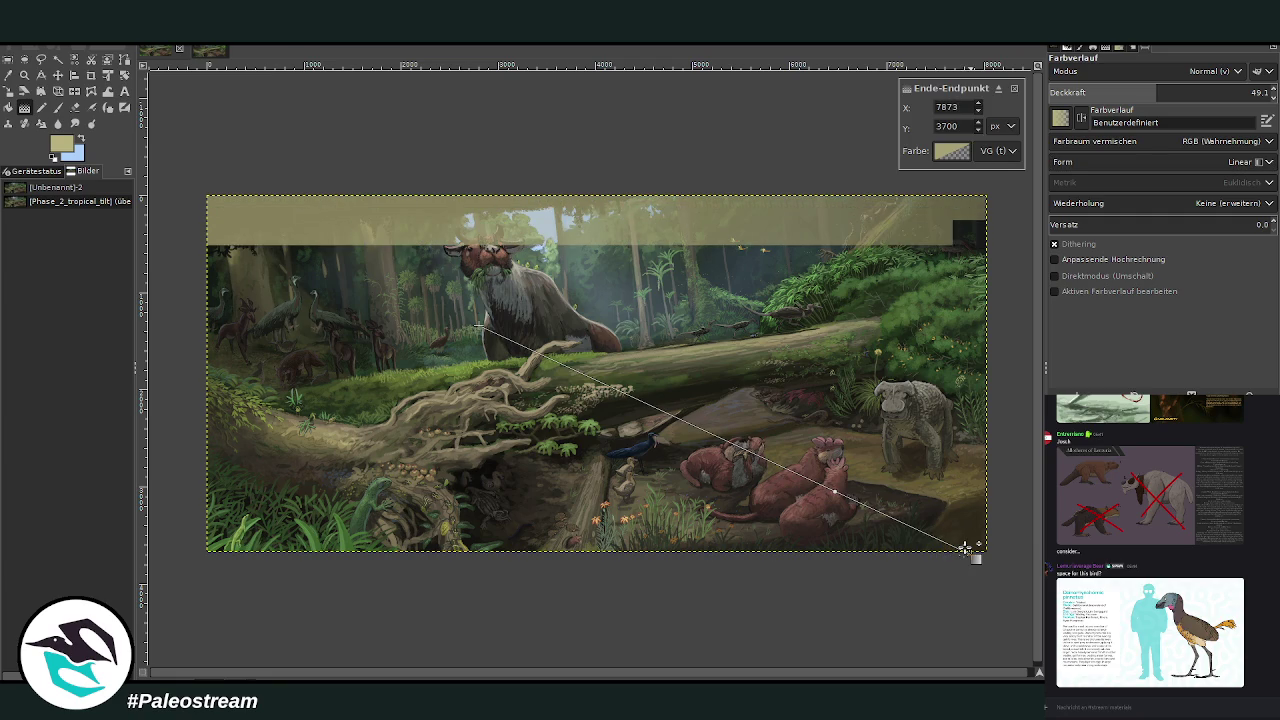
click(817, 485)
drag(817, 484, 778, 469)
key(Return)
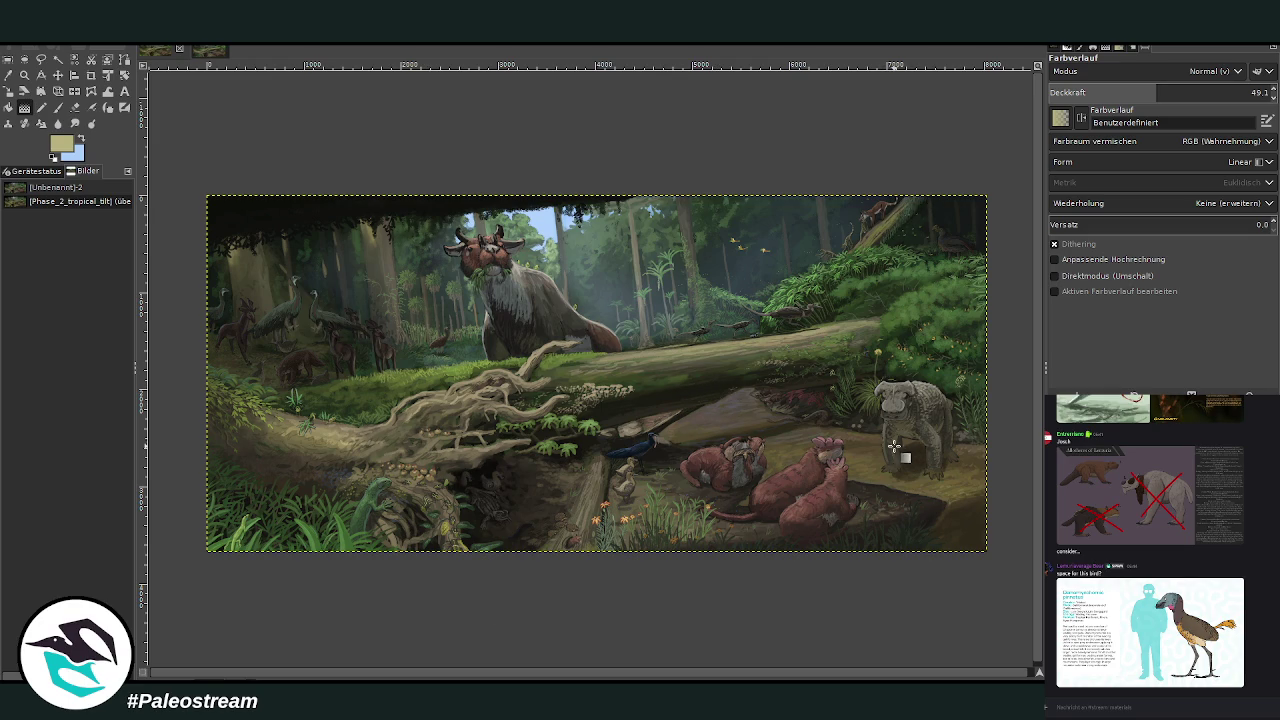
Step: Select the Zoom tool to inspect the hazed painting
key(z)
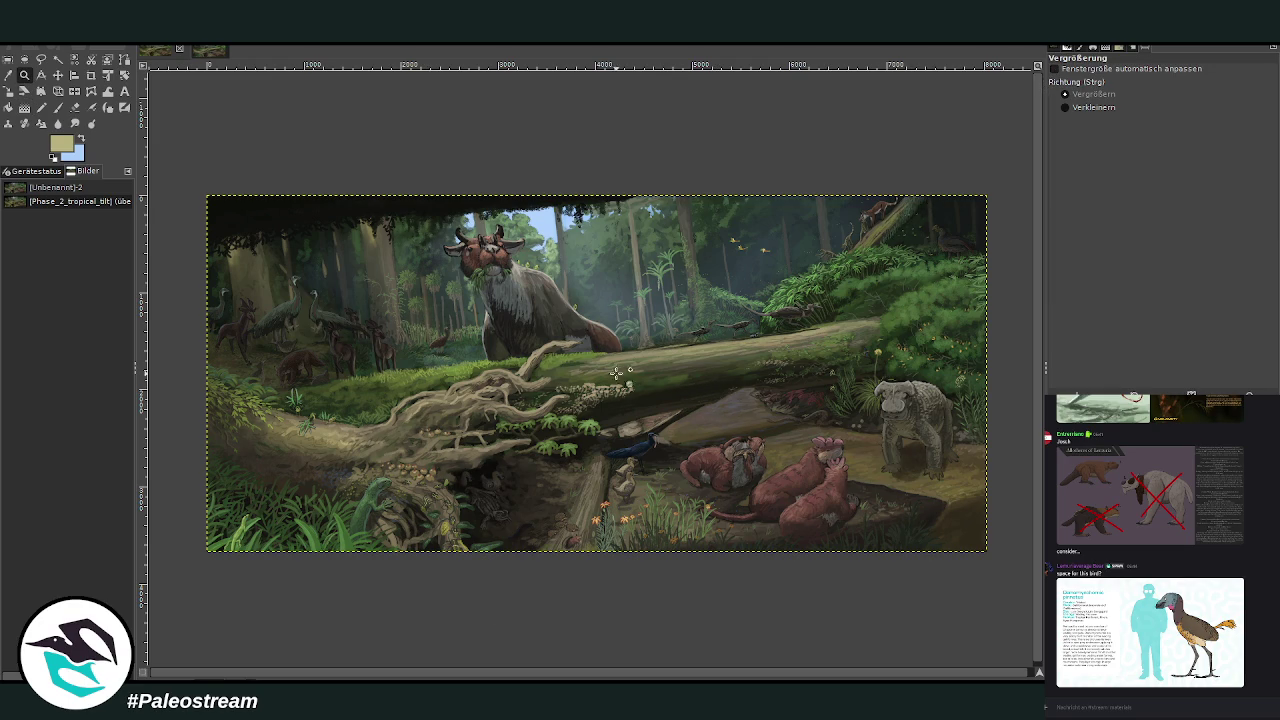
drag(434, 407, 704, 576)
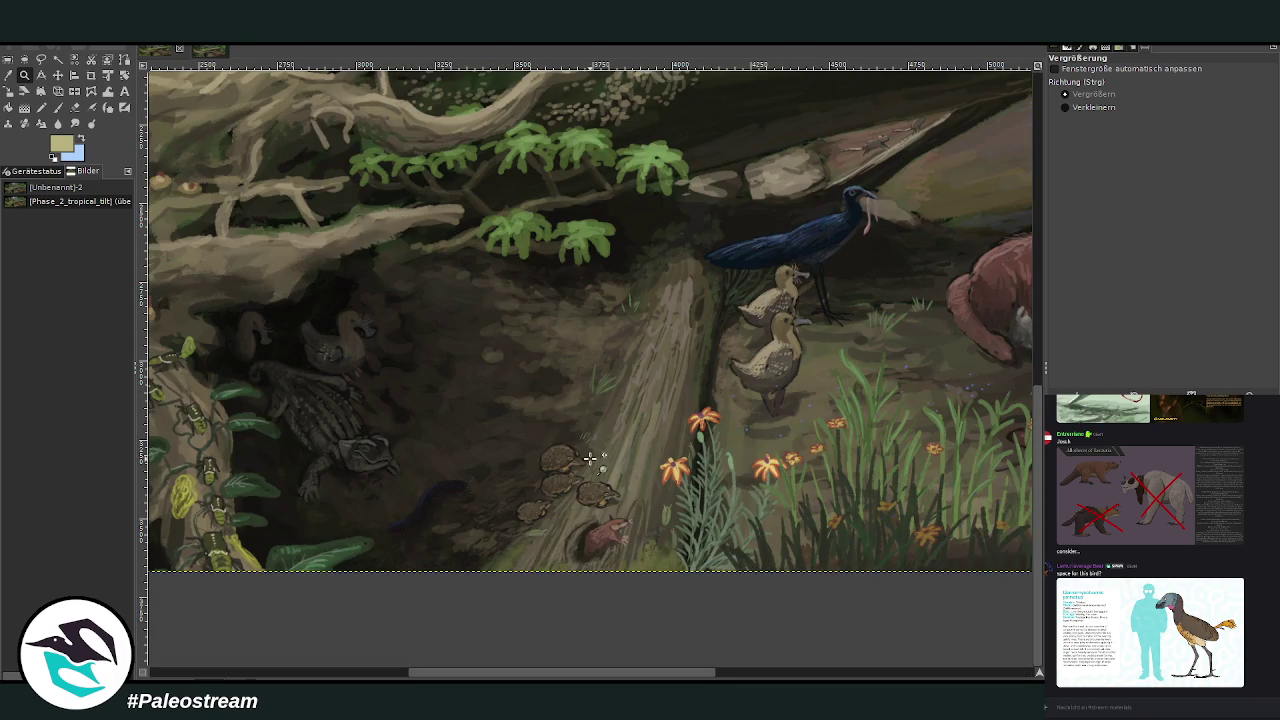
drag(645, 678, 458, 660)
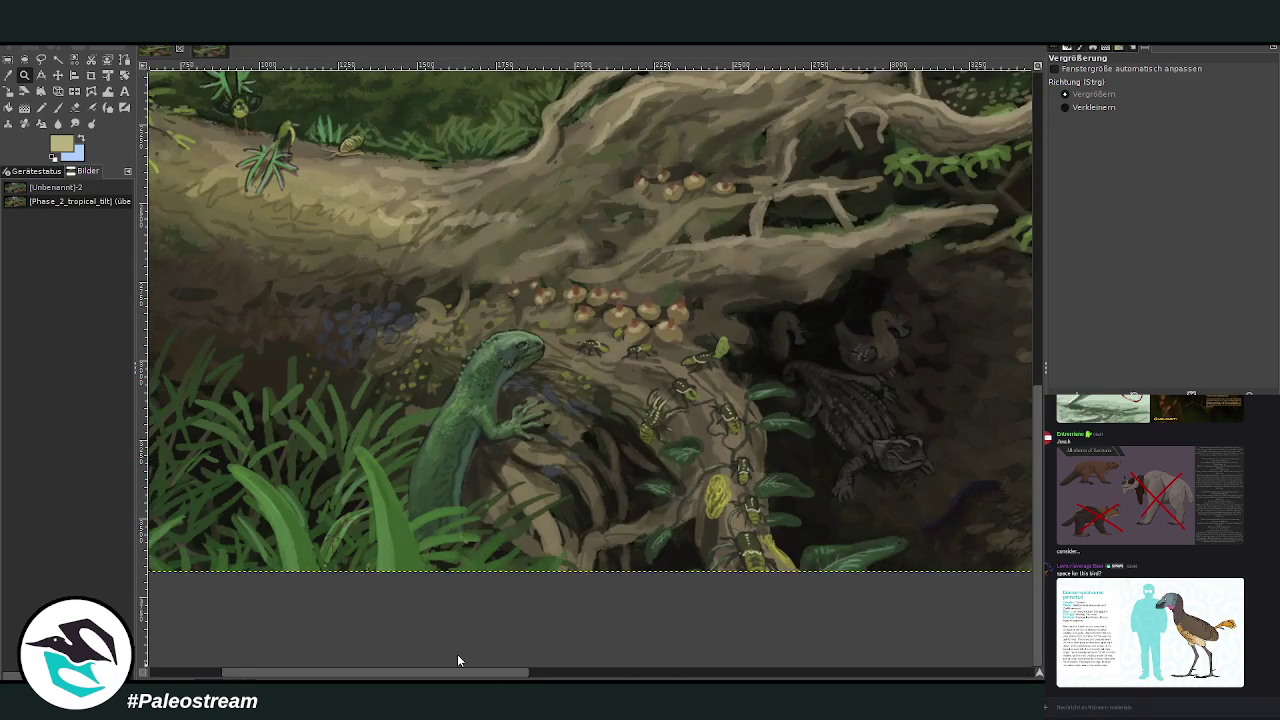
scroll(582, 575, up, 5)
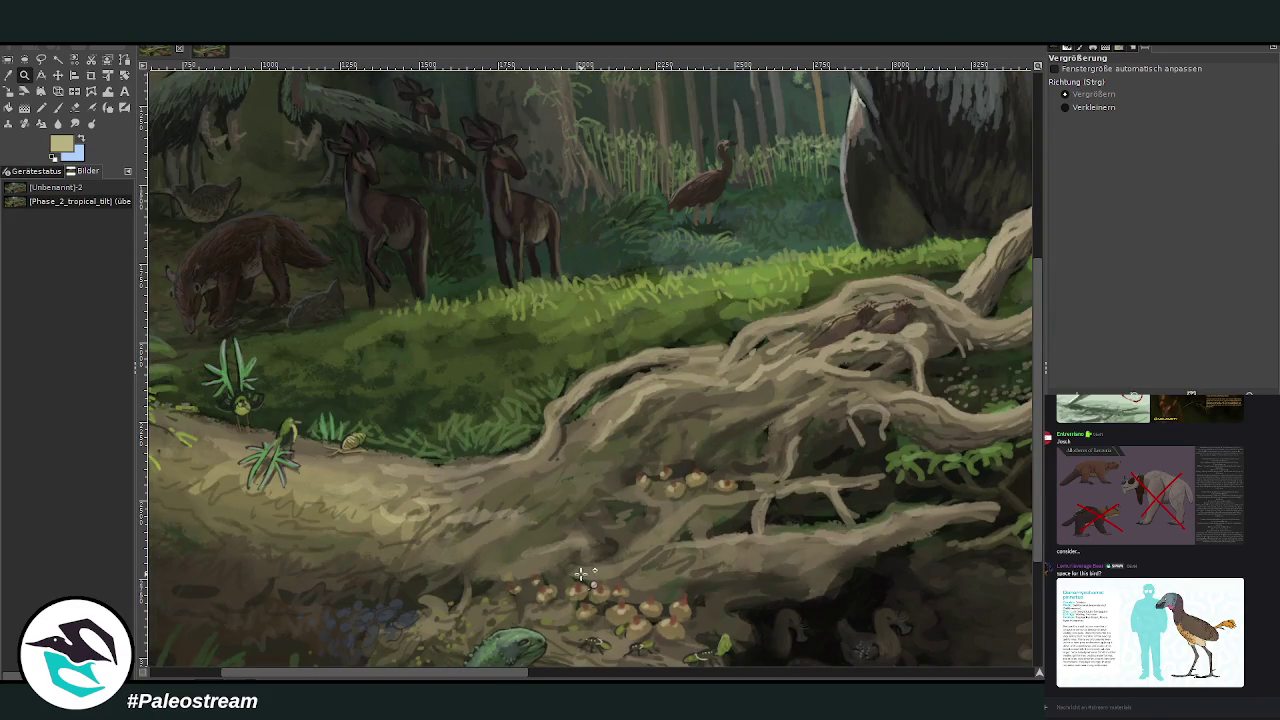
drag(486, 676, 965, 678)
scroll(636, 524, up, 6)
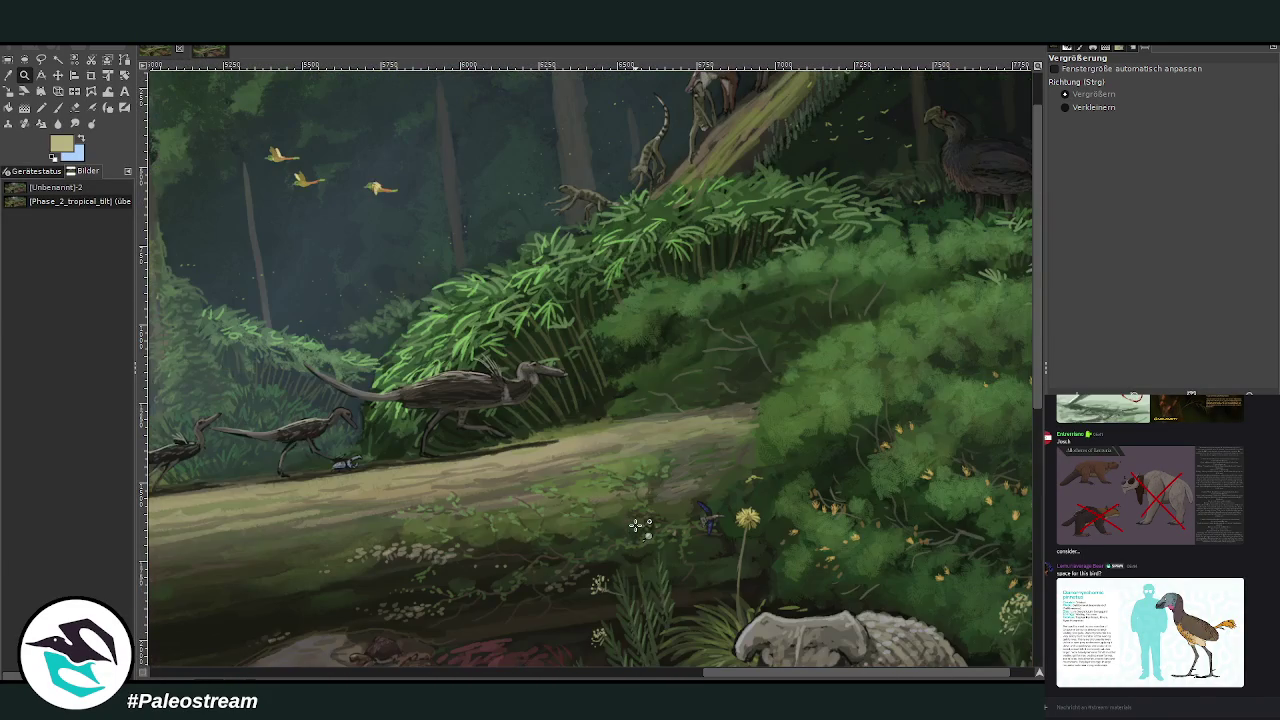
key(ctrl)
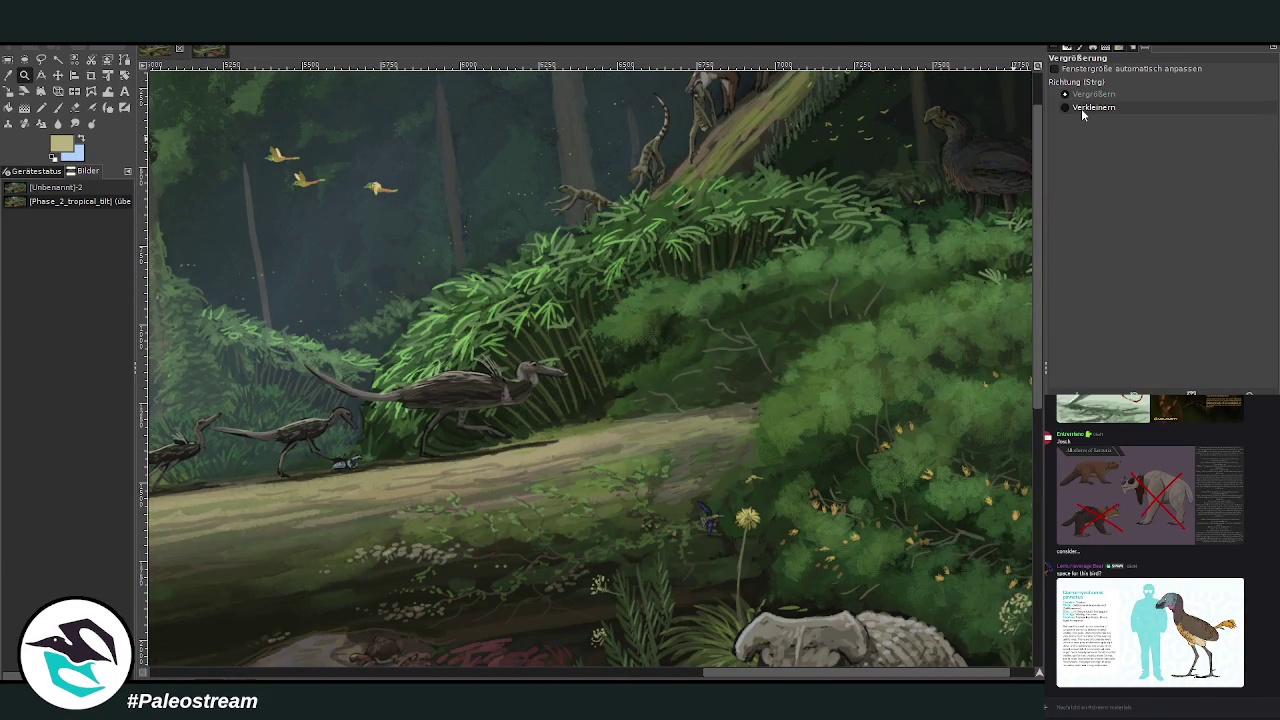
ctrl+click(783, 354)
ctrl+click(783, 354)
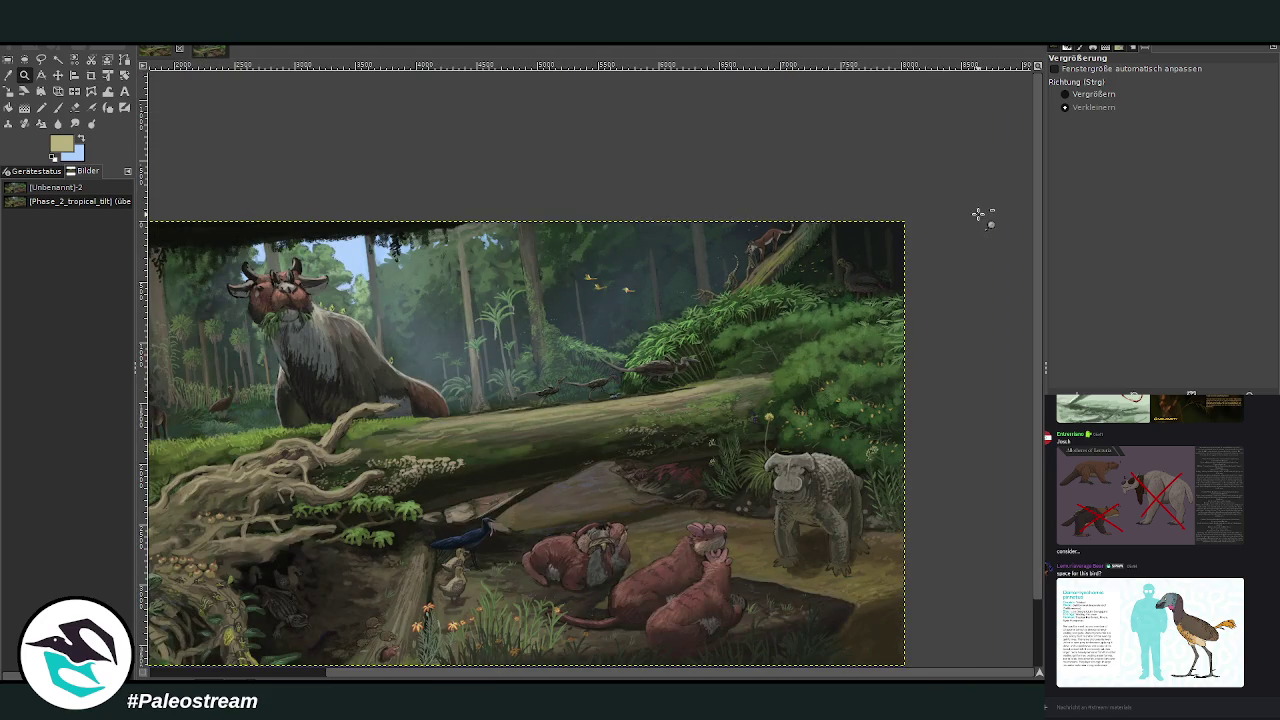
ctrl+click(903, 265)
ctrl+click(896, 263)
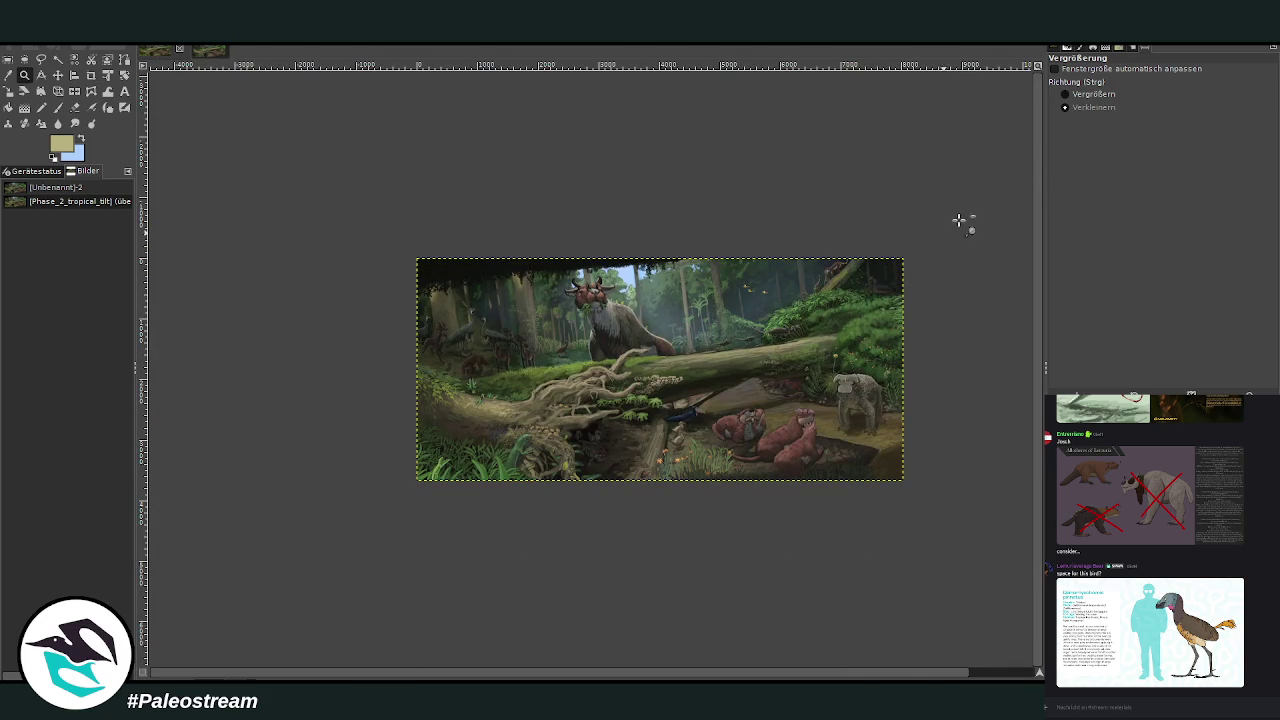
click(1090, 94)
drag(372, 232, 912, 480)
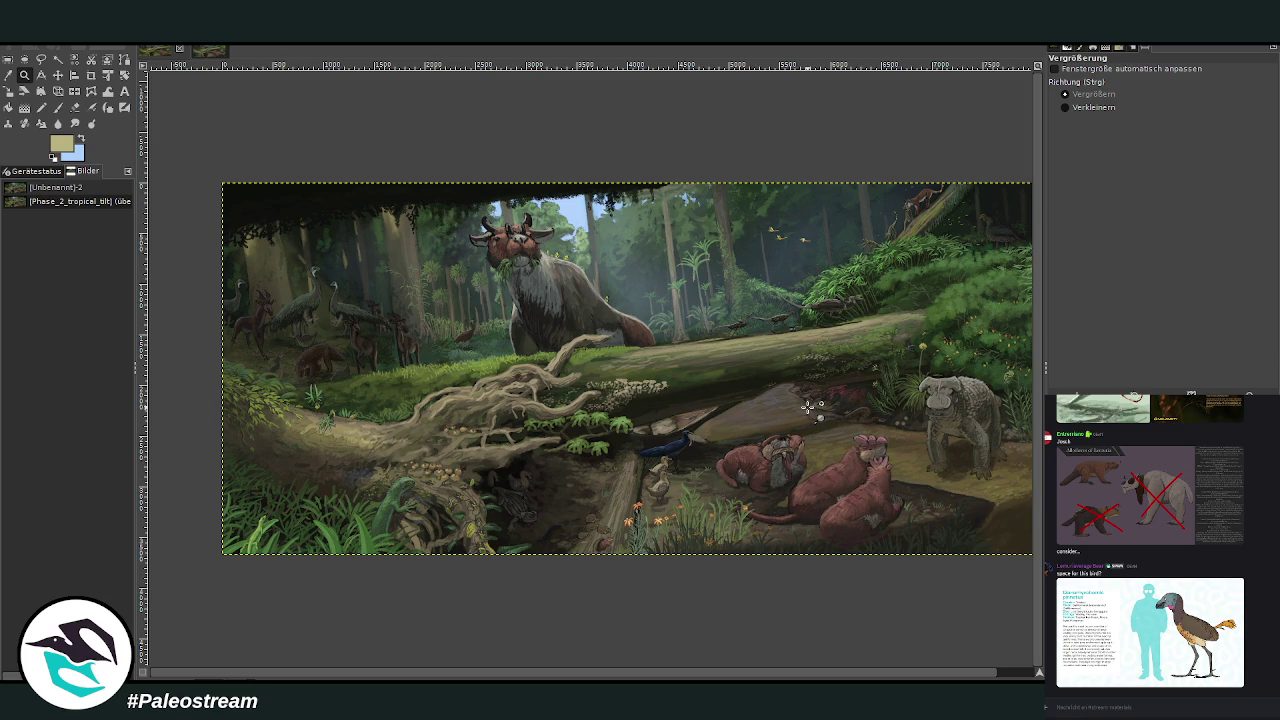
scroll(1026, 672, right, 1)
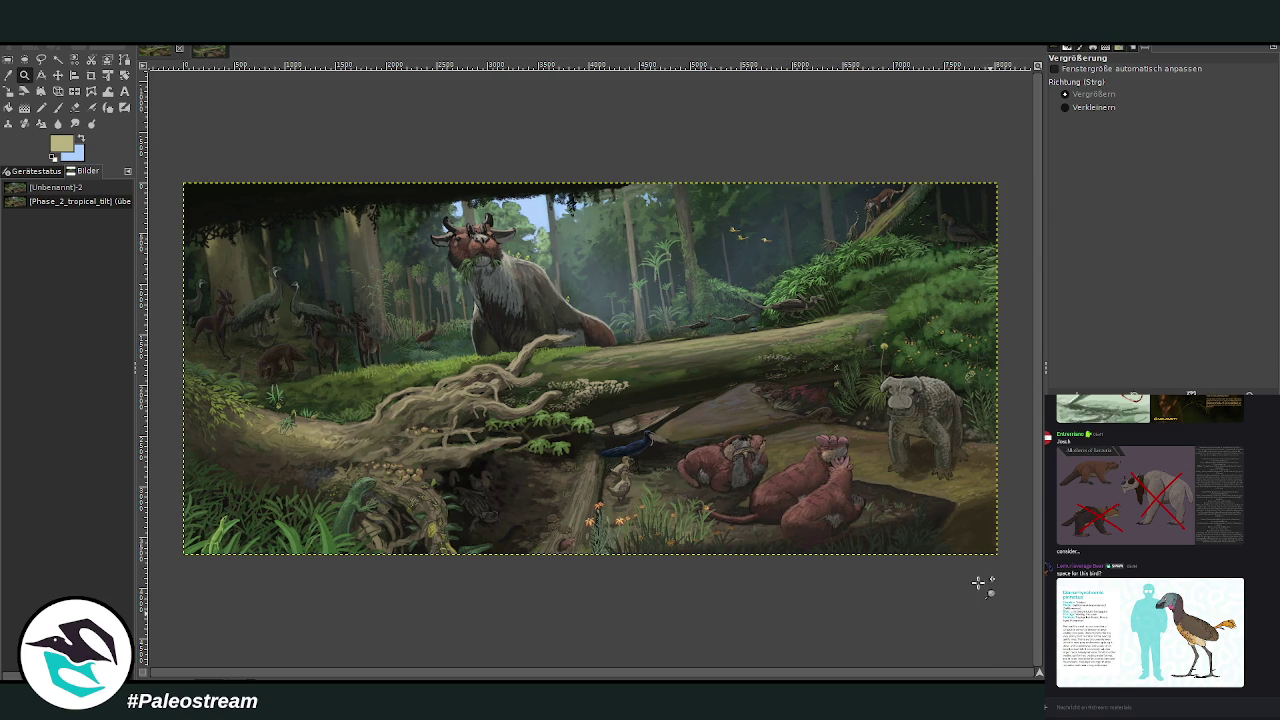
click(216, 50)
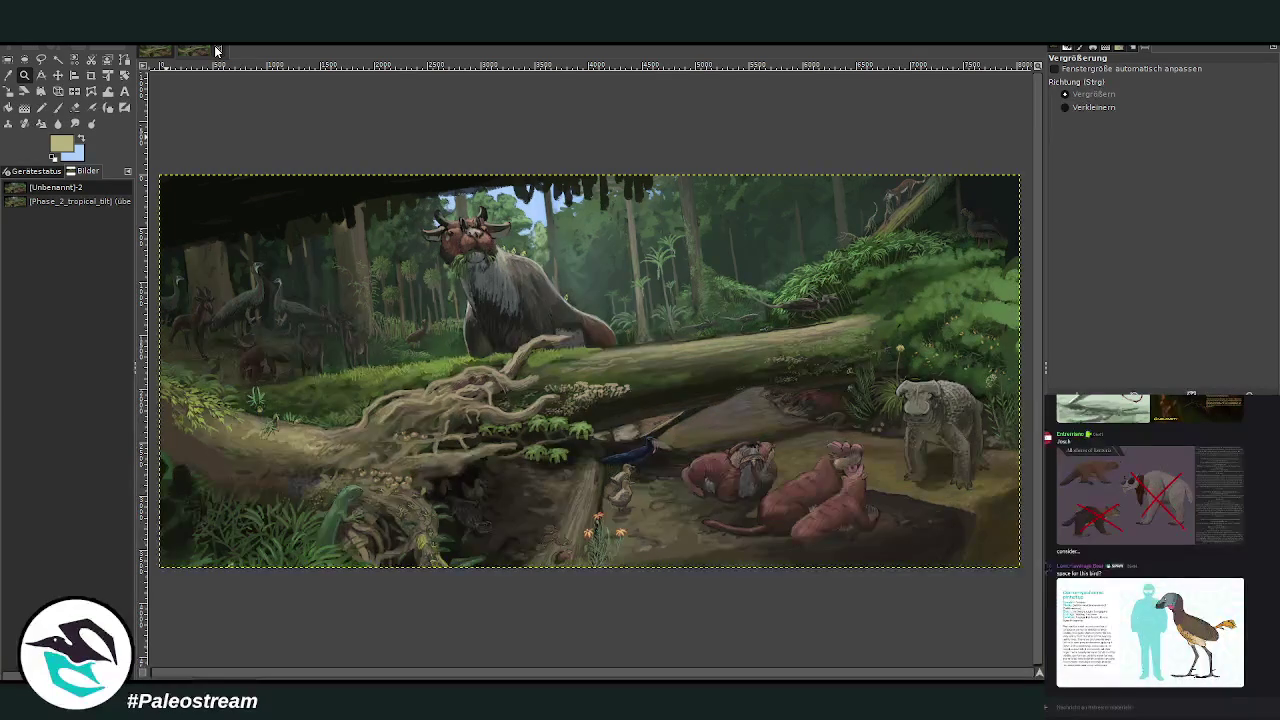
click(154, 54)
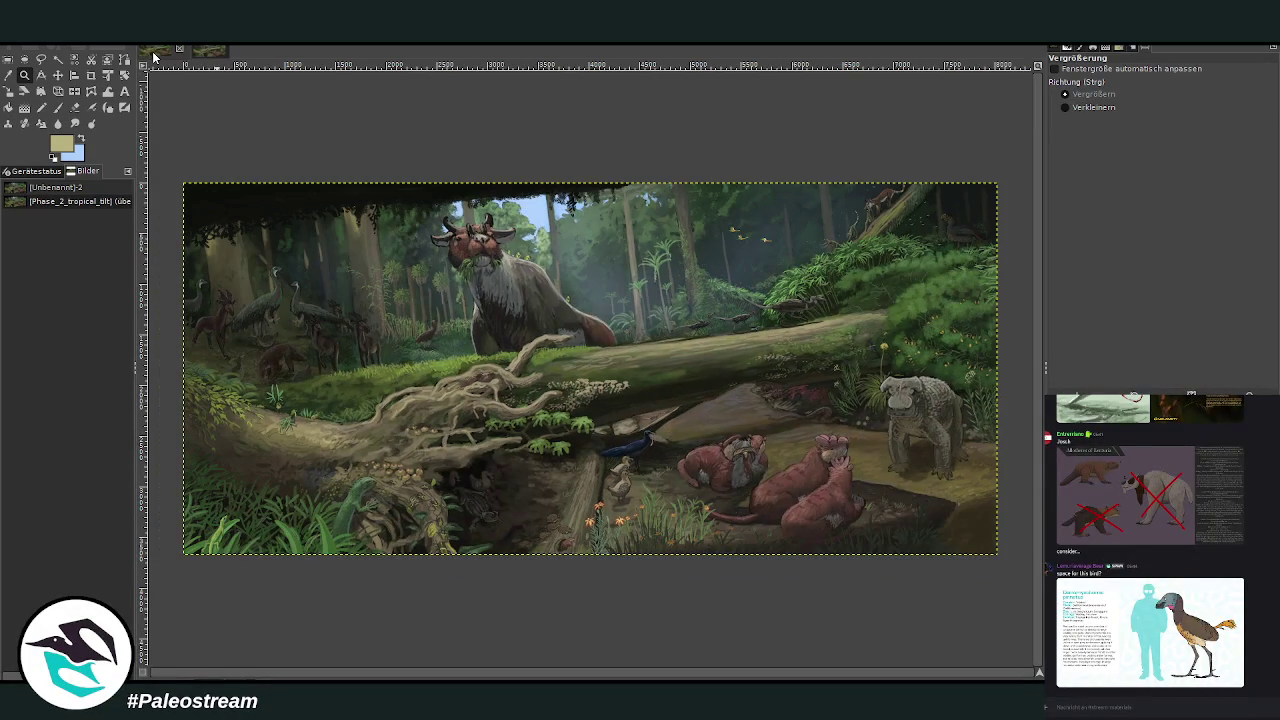
click(212, 50)
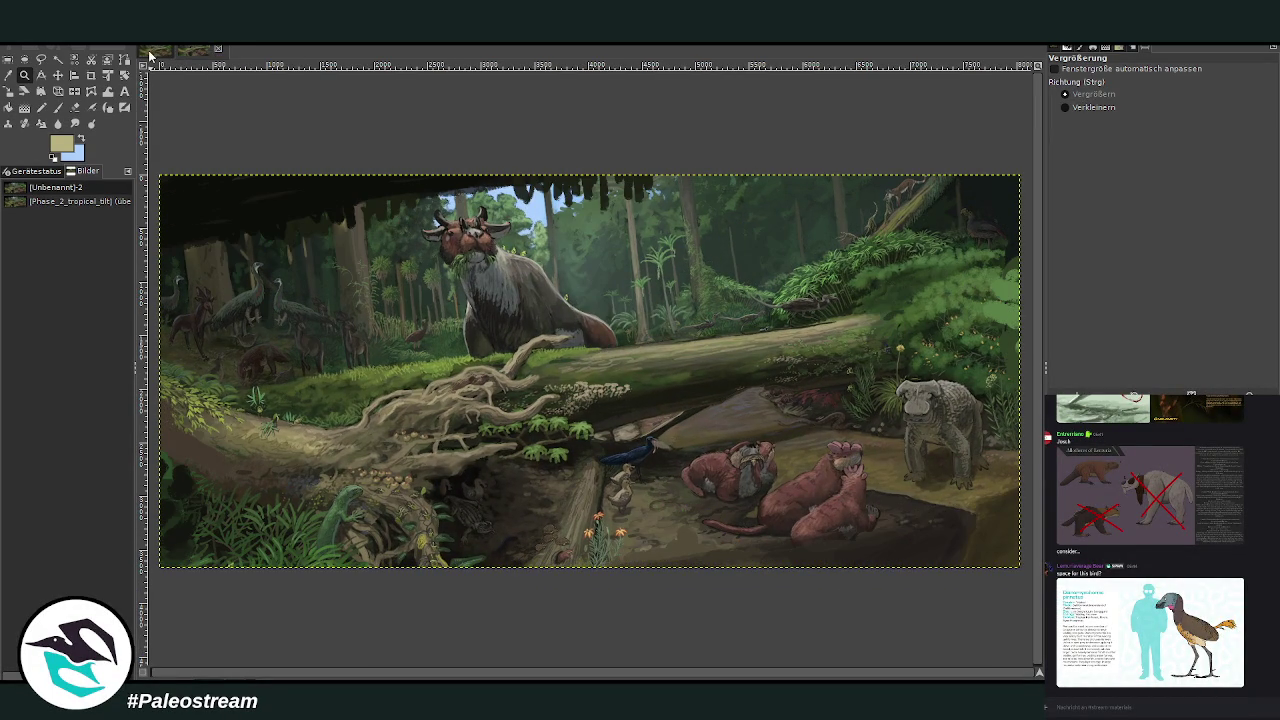
click(152, 52)
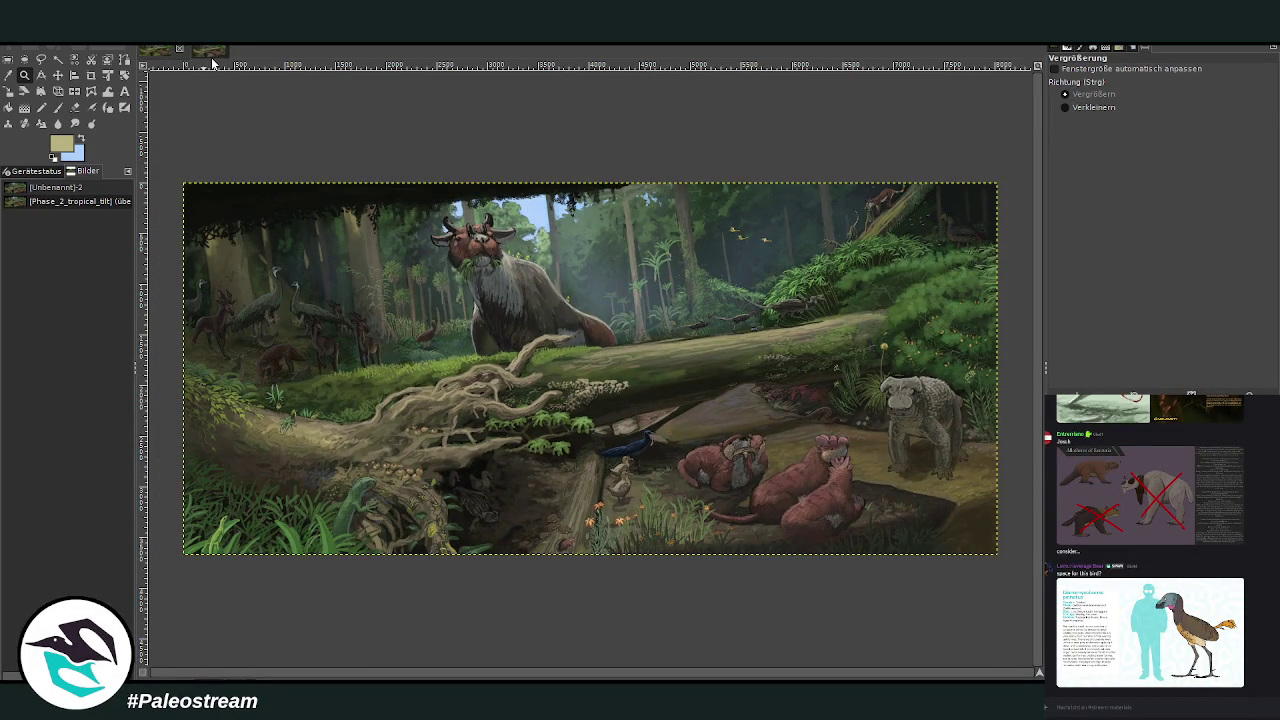
click(211, 52)
click(163, 55)
click(213, 52)
click(156, 56)
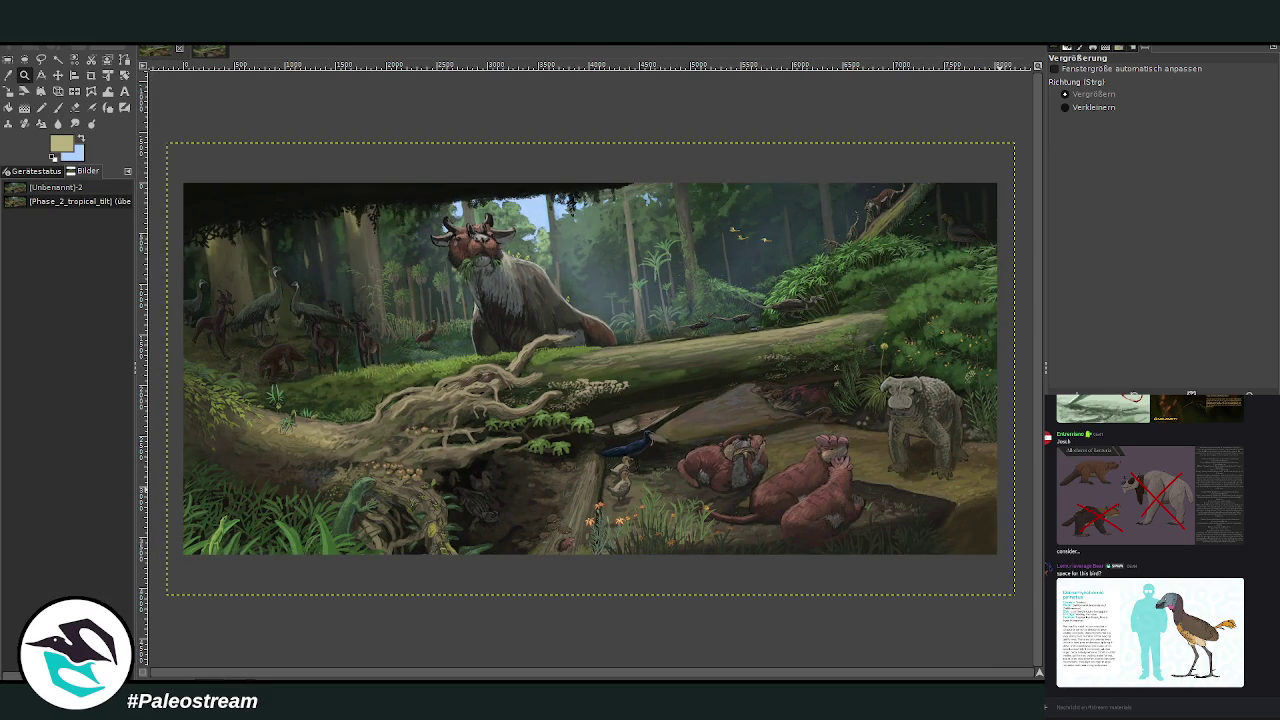
key(ctrl+z)
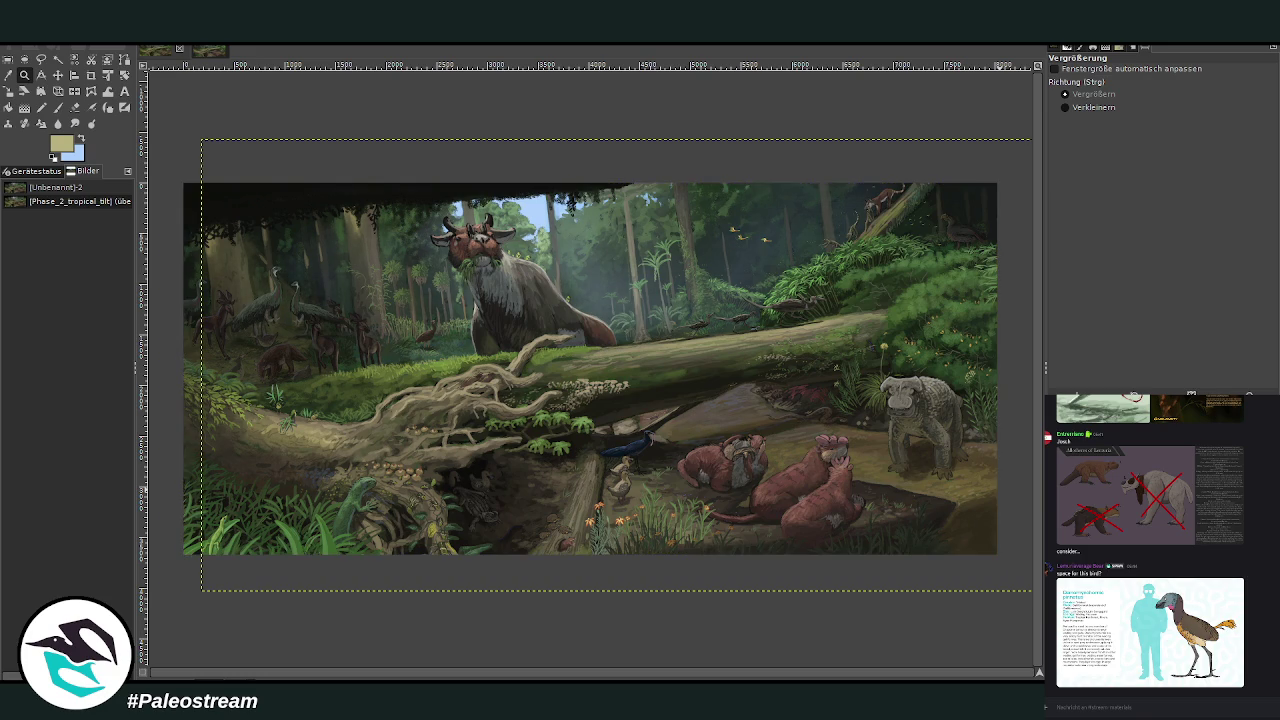
key(ctrl+z)
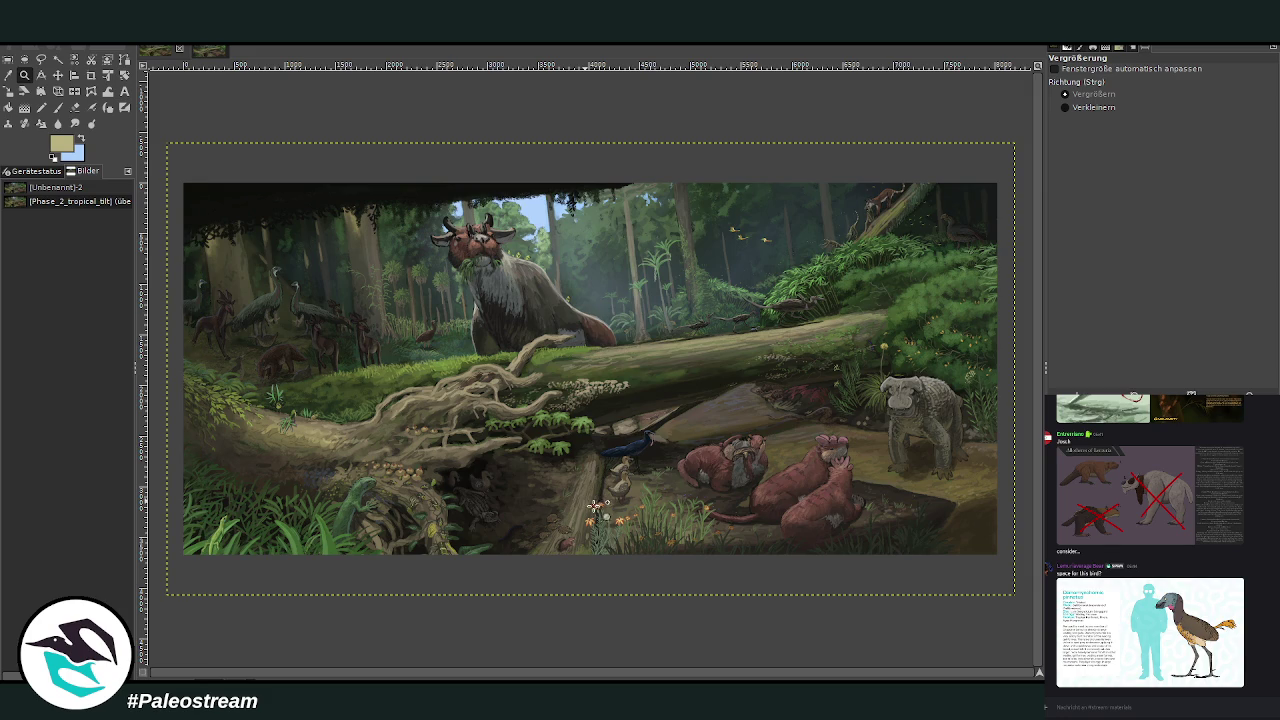